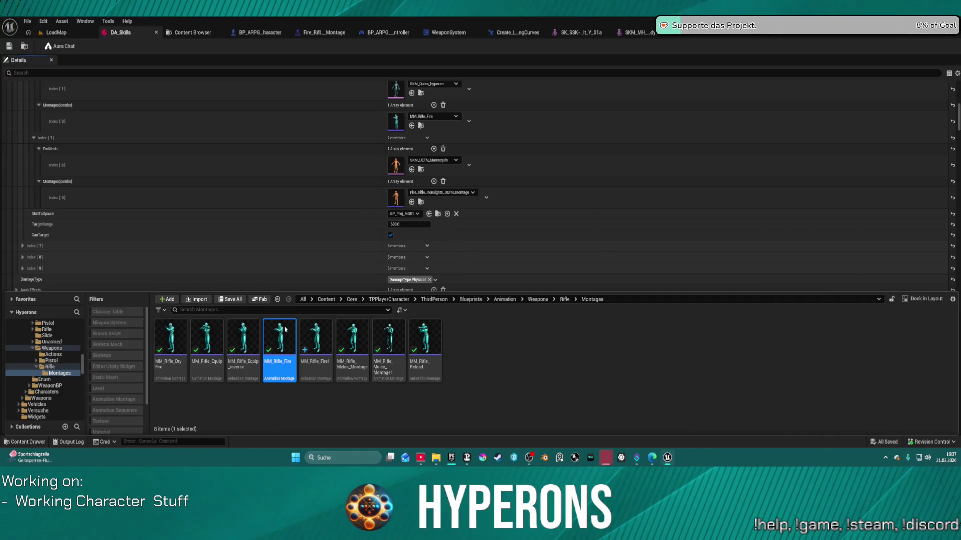
Step: Open the Fire_Rifle_Ironsights montage and paste an Attack notify into it
double_click(290, 328)
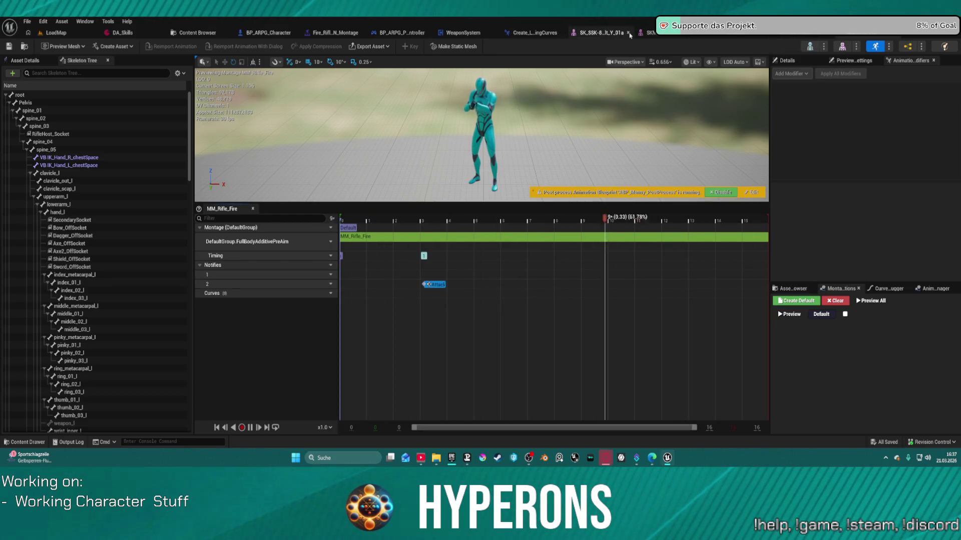
click(333, 33)
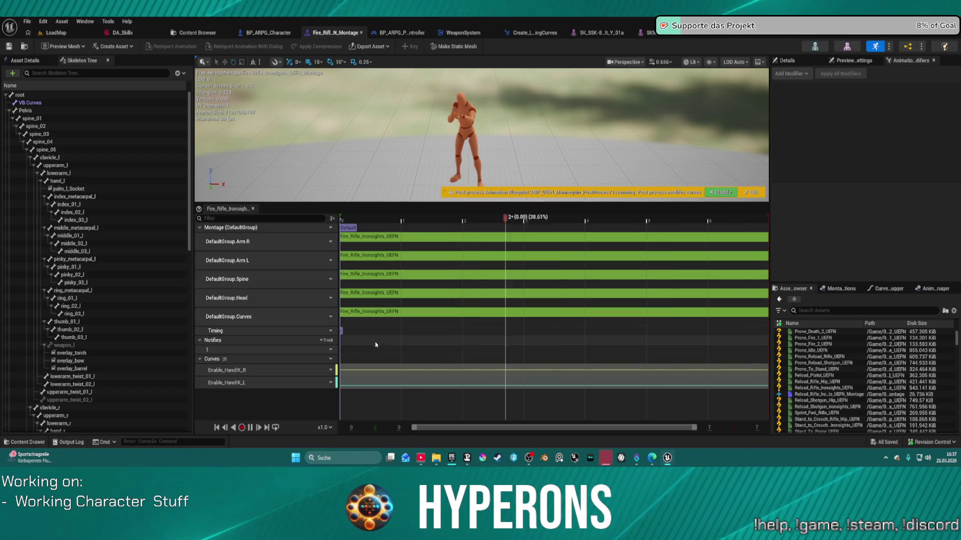
key(ctrl+v)
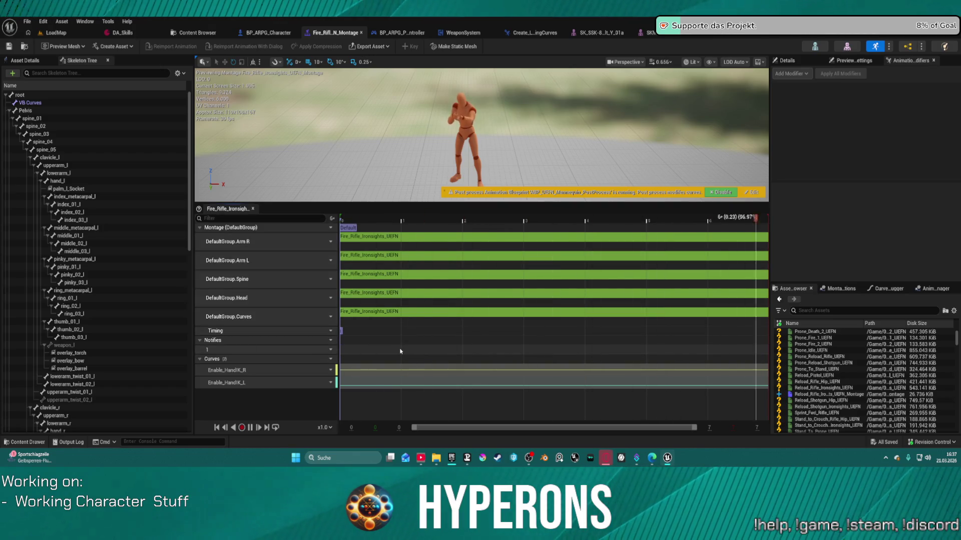
Step: Move the Attack notify onto the playhead at about 0.03 and save the montage
mouse_move(707, 219)
mouse_down()
mouse_move(746, 220)
mouse_move(370, 225)
mouse_move(409, 235)
mouse_up()
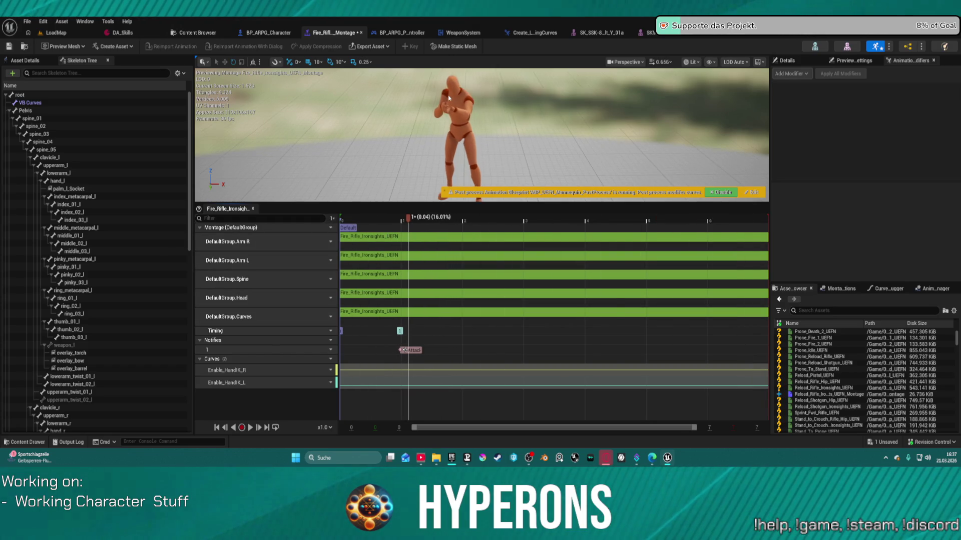
scroll(530, 104, up, 3)
drag(530, 104, 370, 108)
mouse_move(408, 223)
mouse_down()
mouse_move(379, 226)
mouse_move(444, 230)
mouse_move(344, 239)
mouse_move(511, 245)
mouse_move(410, 245)
mouse_up()
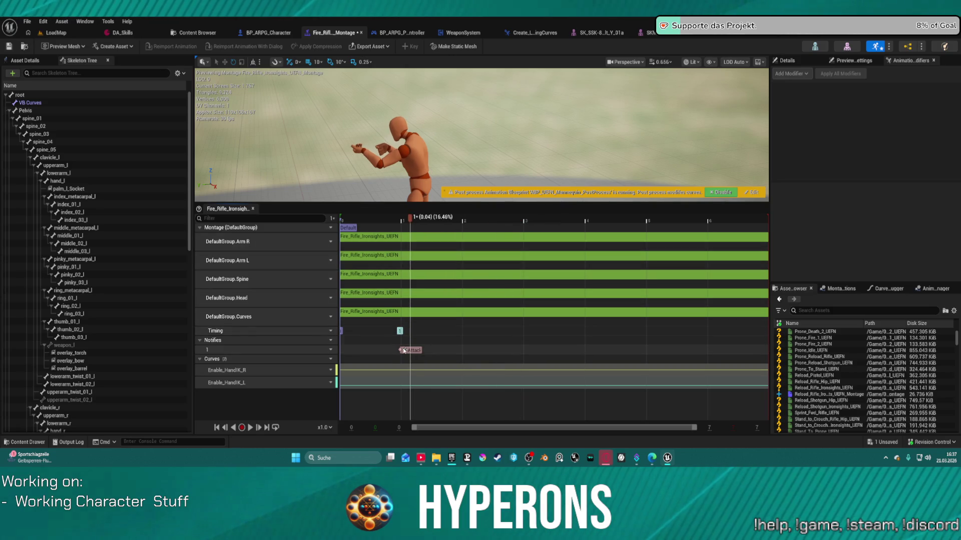
drag(411, 351, 424, 353)
mouse_move(443, 231)
mouse_down()
mouse_move(377, 231)
mouse_move(406, 233)
mouse_up()
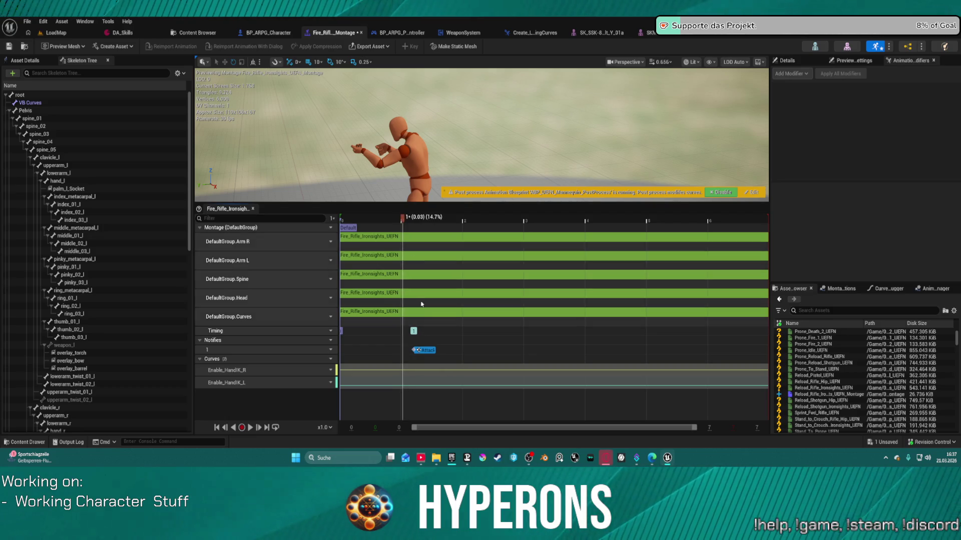
drag(427, 353, 416, 353)
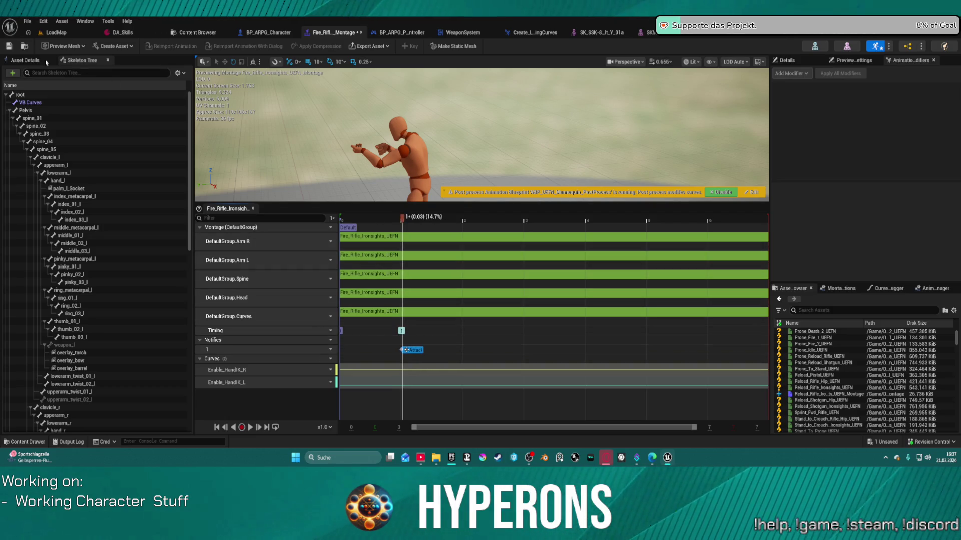
click(7, 47)
click(56, 33)
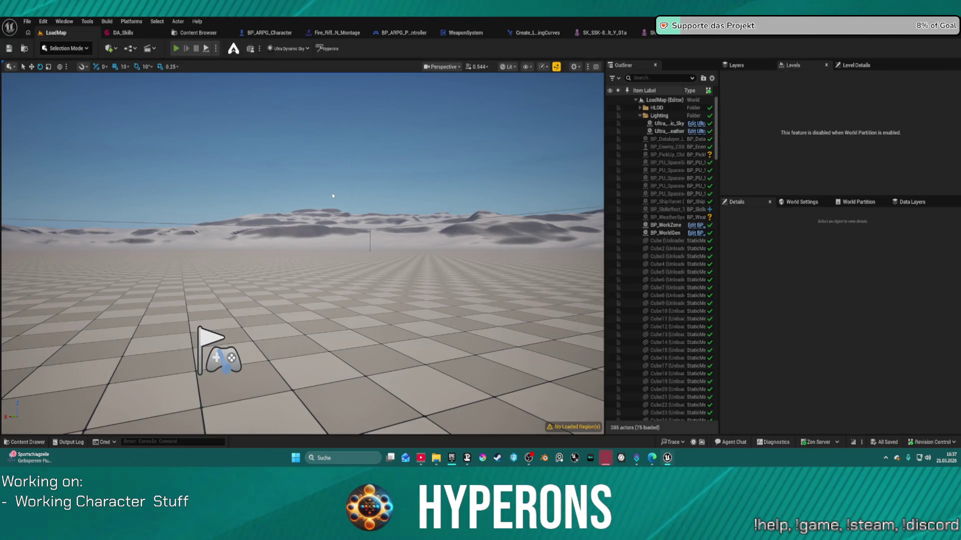
Step: Start a play session, equip the MG 01 gun from the inventory, and reload
key(alt+p)
key(i)
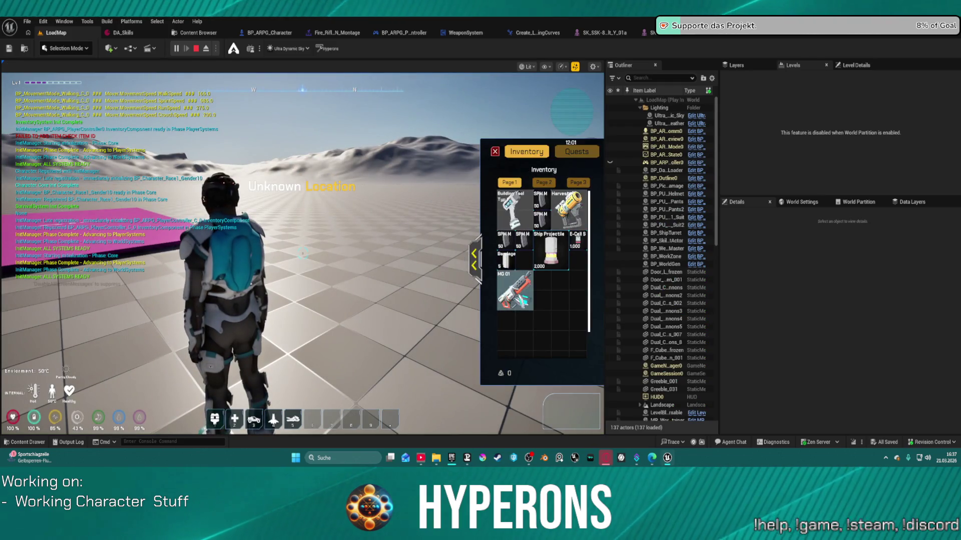
double_click(521, 295)
click(495, 152)
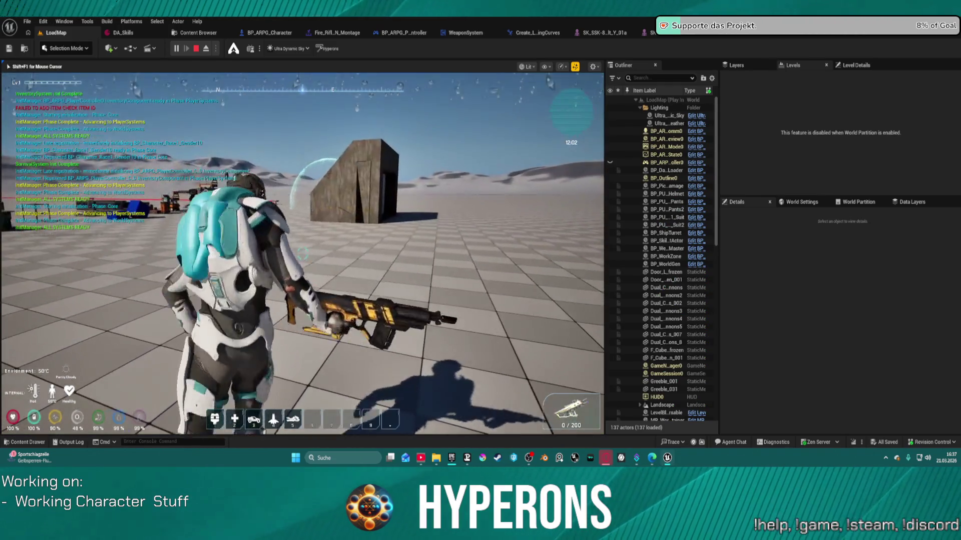
key(r)
Step: Fire repeatedly at the concrete structure
click(303, 253)
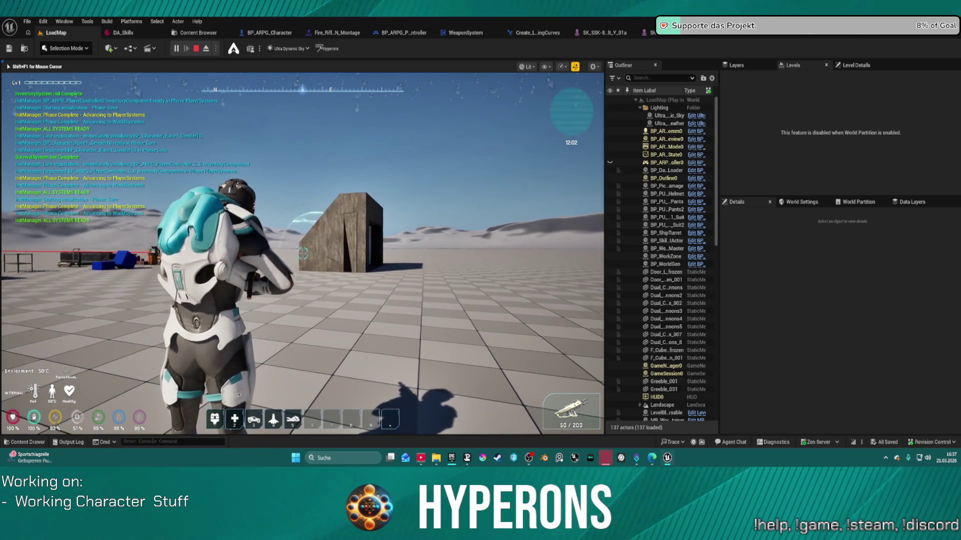
click(303, 252)
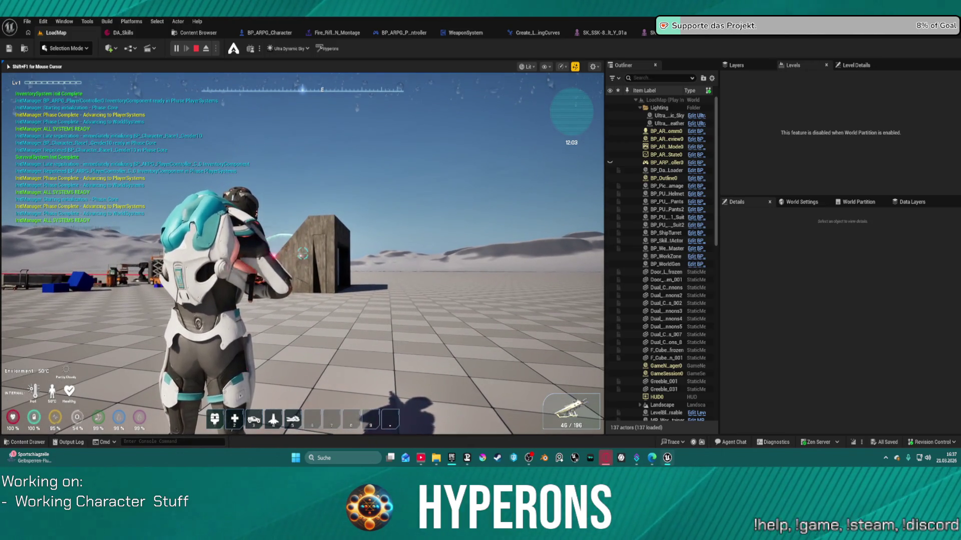
click(303, 253)
click(303, 252)
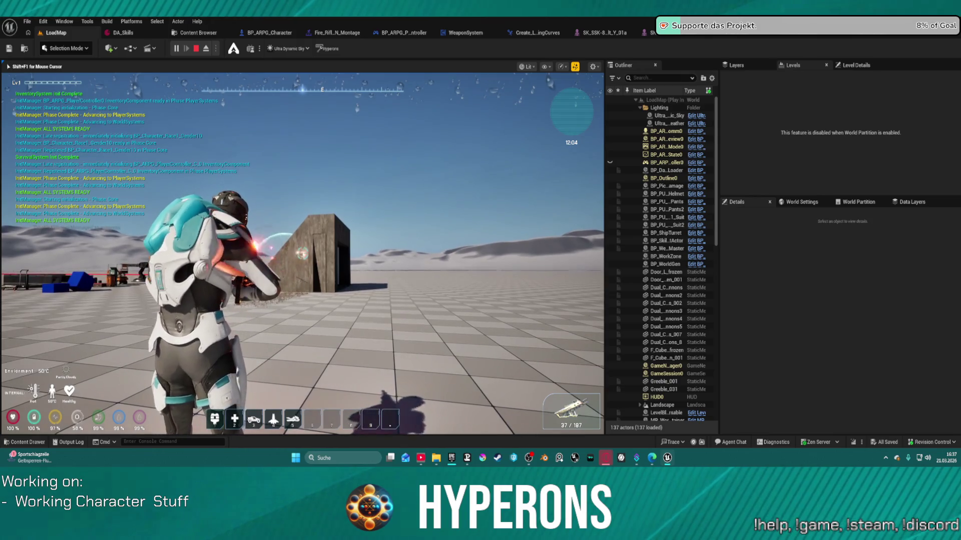
click(303, 253)
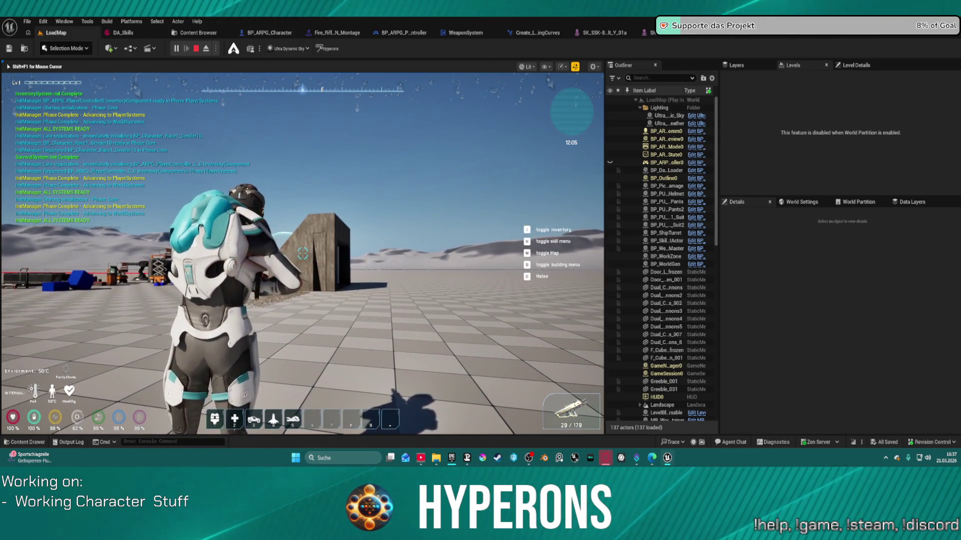
click(303, 253)
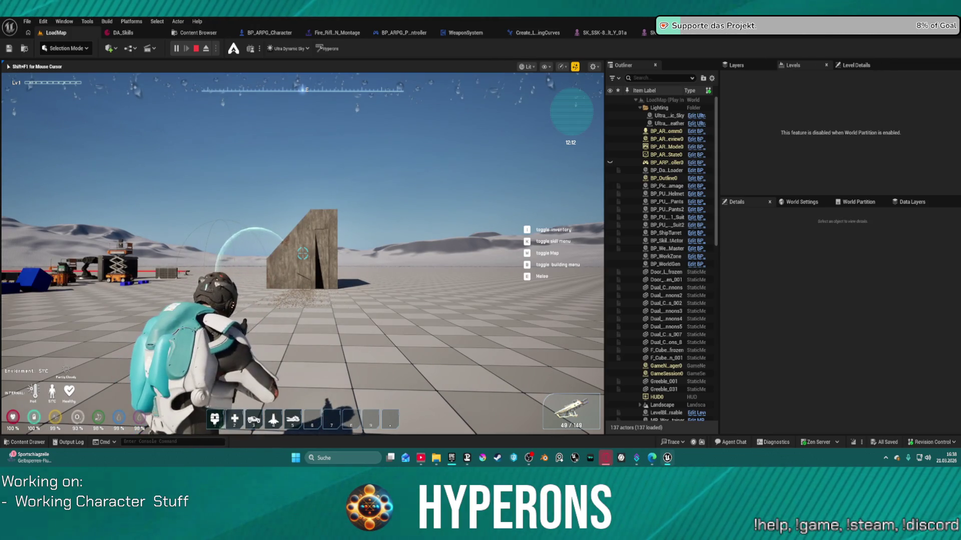
click(303, 254)
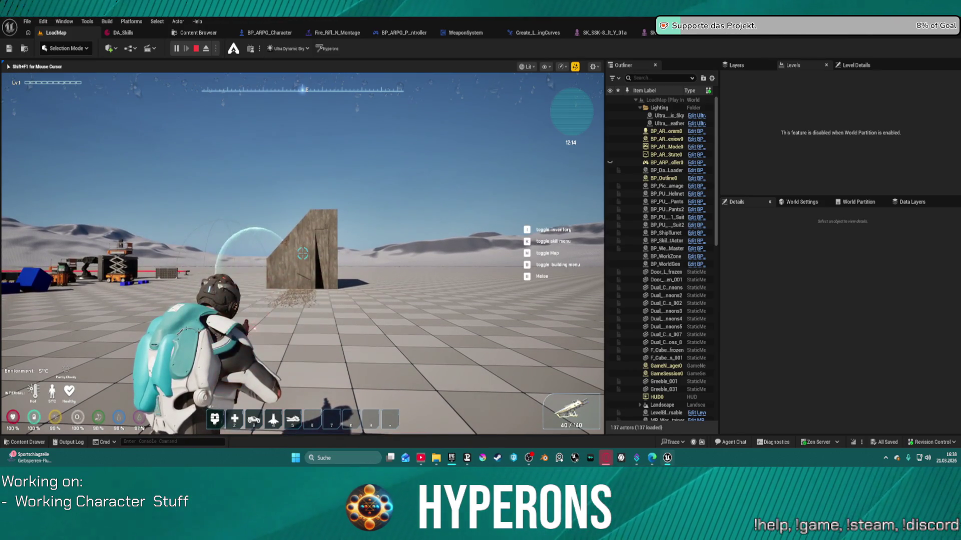
click(303, 254)
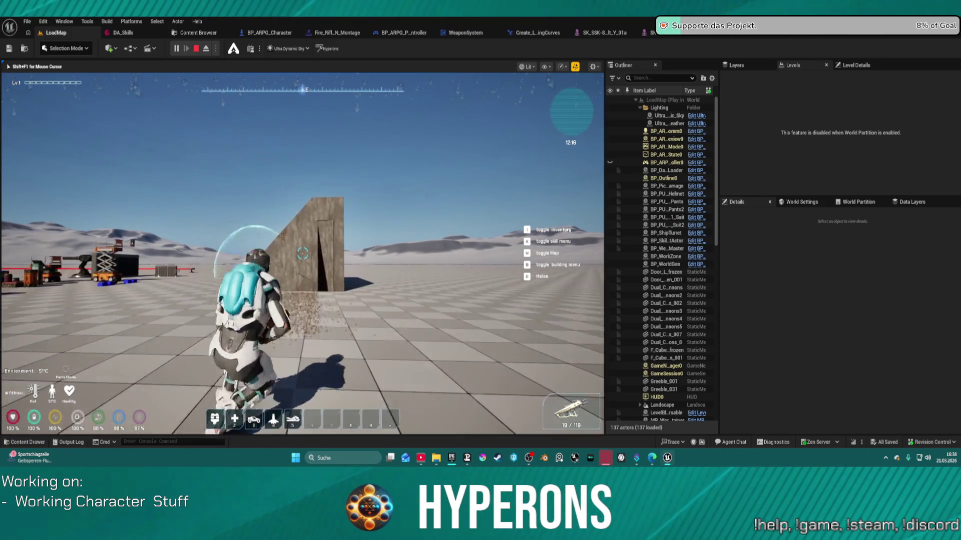
Step: Climb the concrete wall and drop off until the character ragdolls and dies
key(w)
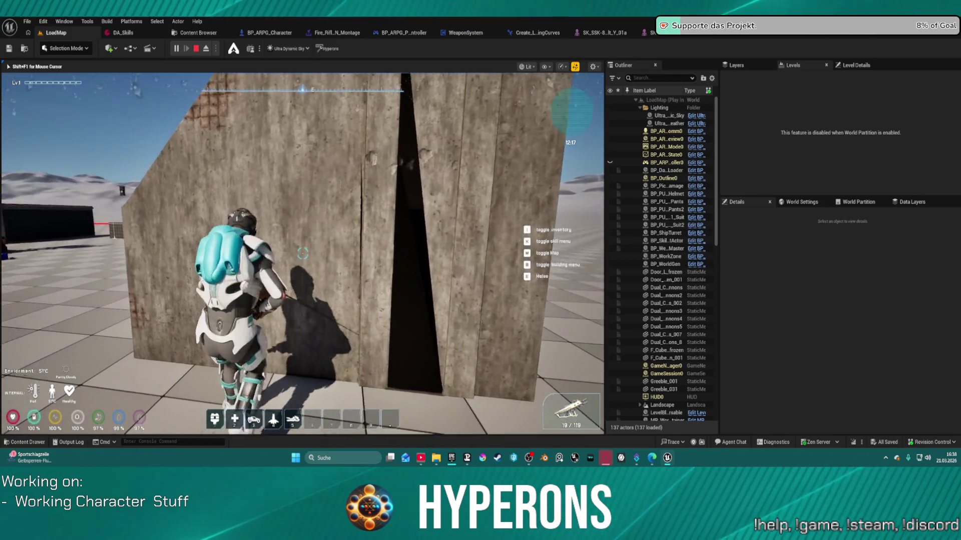
key(w)
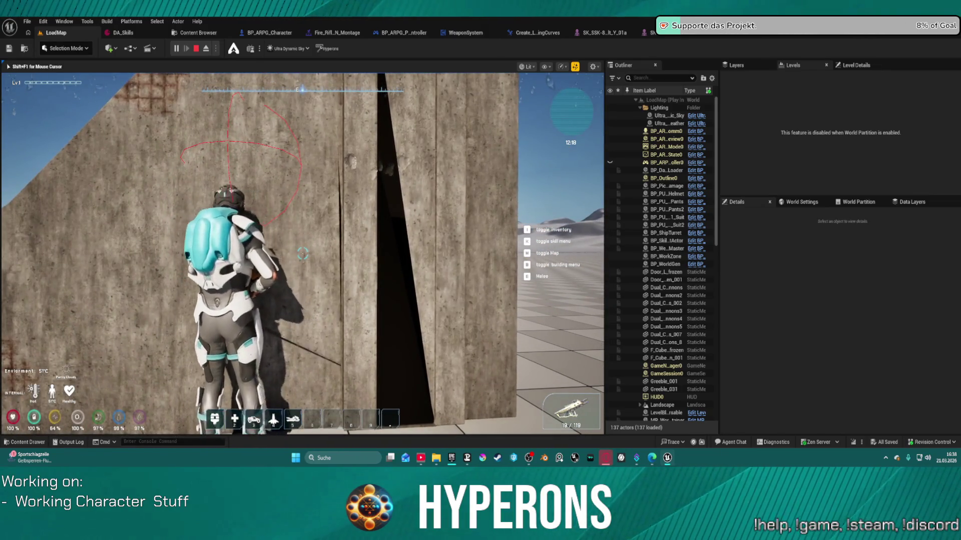
key(space)
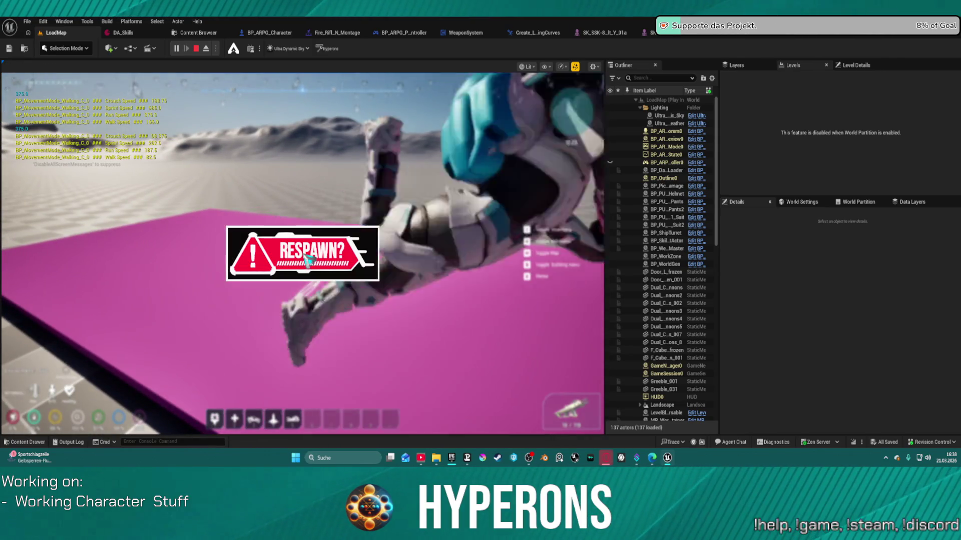
Step: Respawn the character, run toward the magenta platform, and end the play session
click(319, 274)
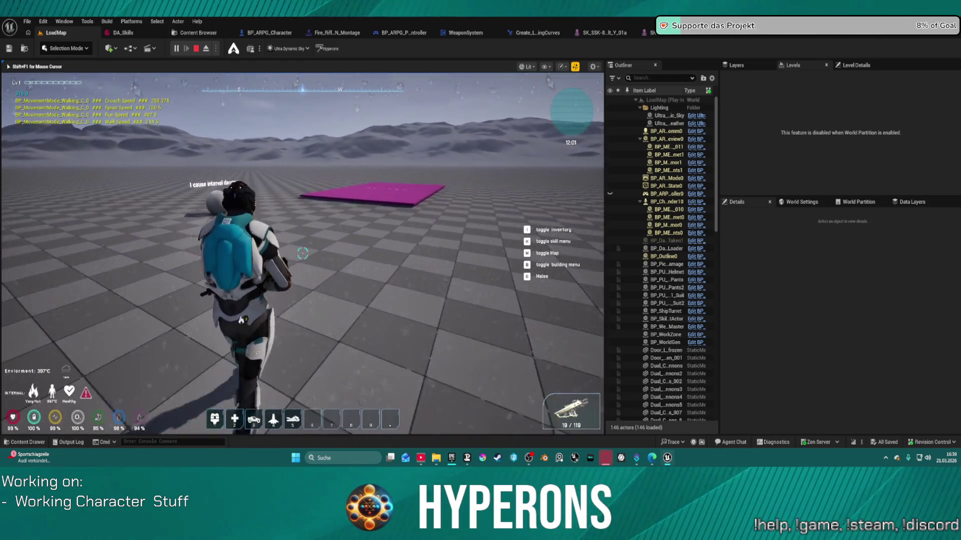
key(w)
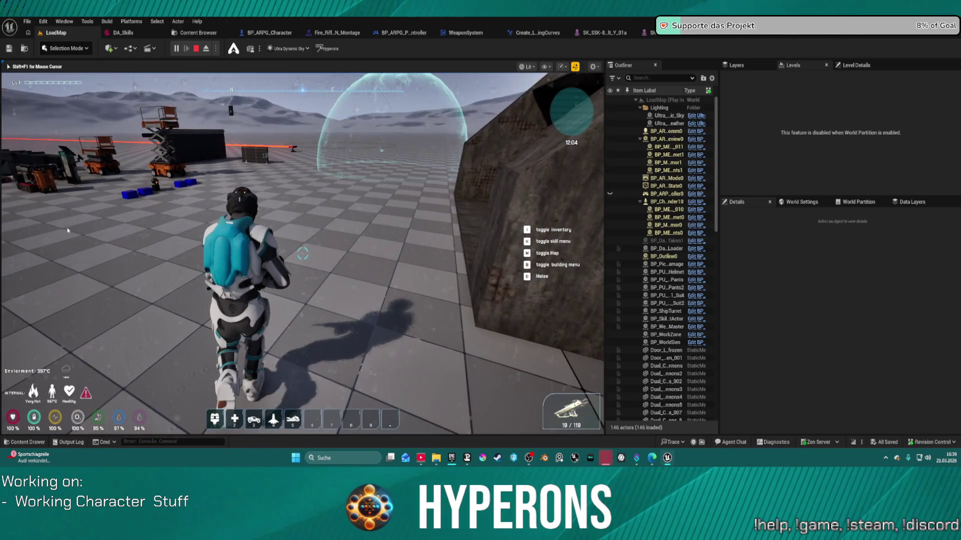
key(Escape)
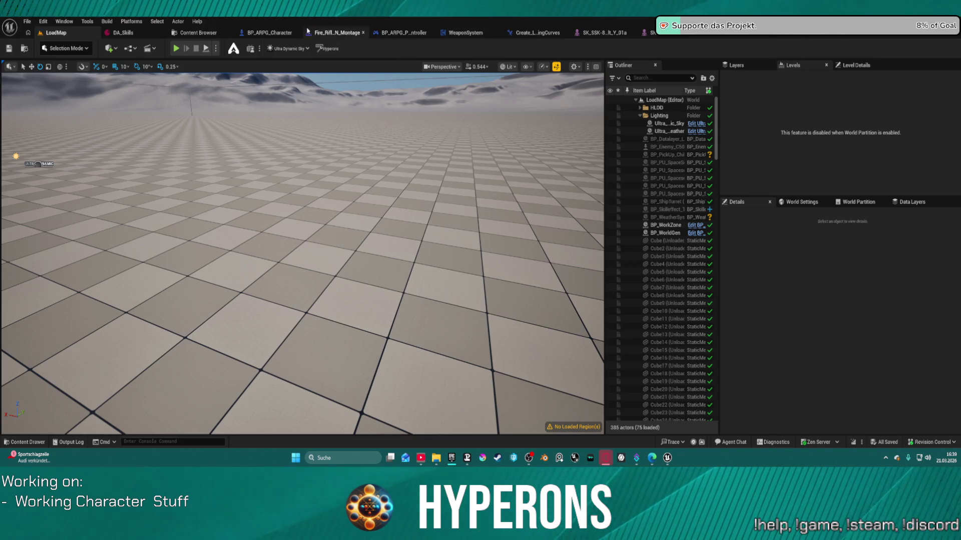
Step: Select every actor in the Outliner and load all the unloaded ones
drag(324, 204, 270, 219)
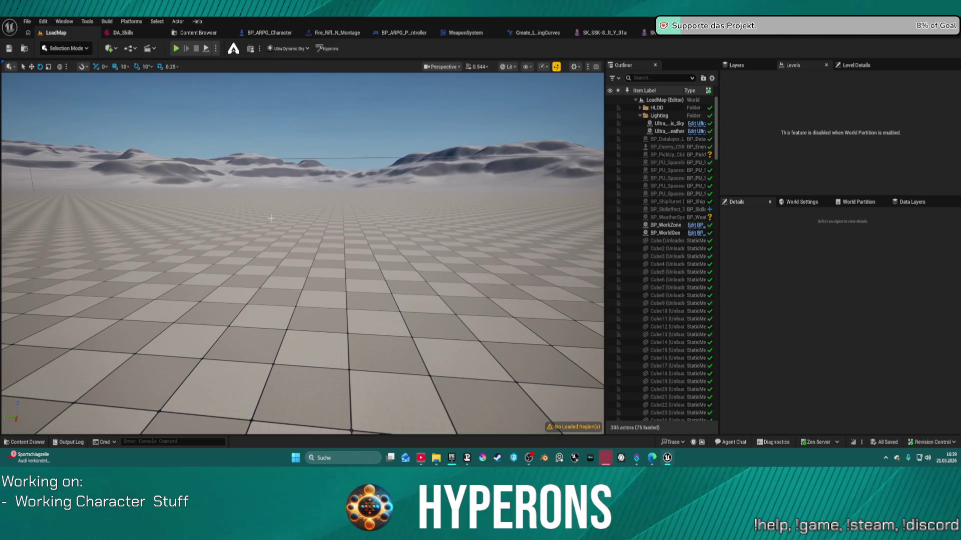
click(648, 187)
key(ctrl+a)
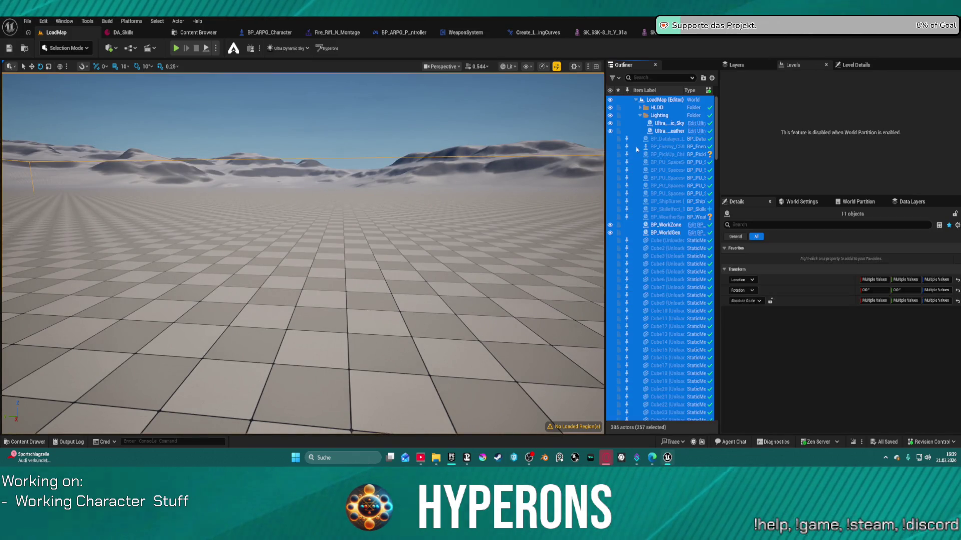
click(628, 139)
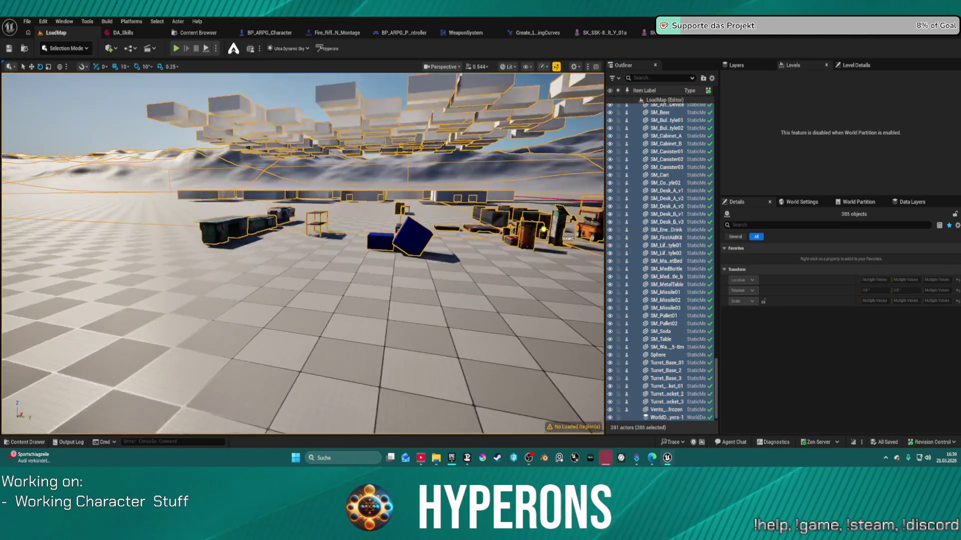
Step: Fly the viewport over to inspect the pink plane, then bring up BP_ARPG_Character
drag(476, 149, 374, 196)
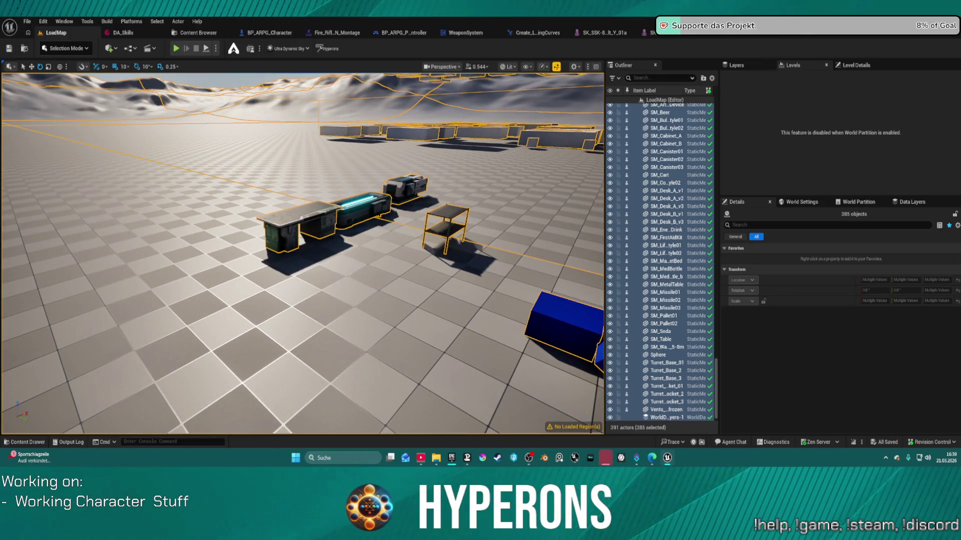
drag(388, 283, 388, 283)
drag(323, 398, 323, 398)
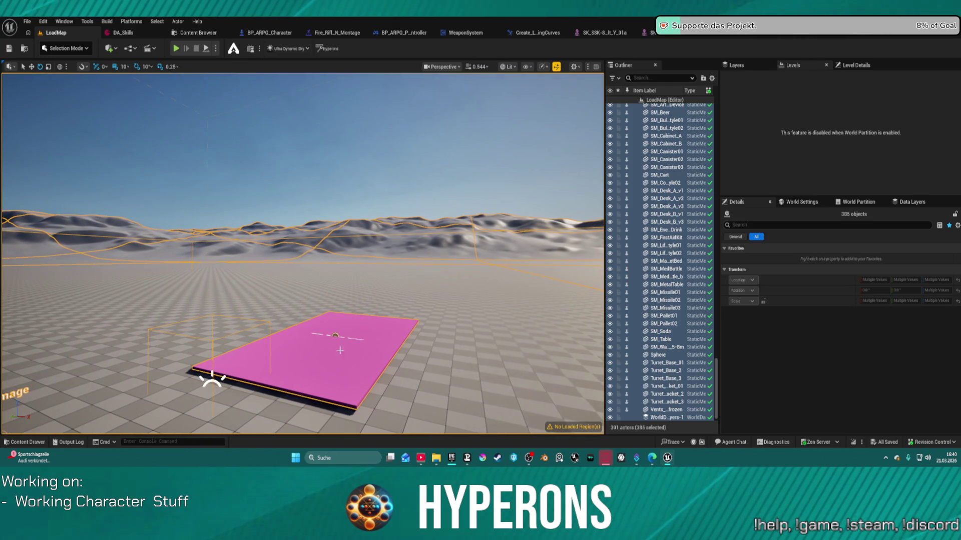
click(270, 32)
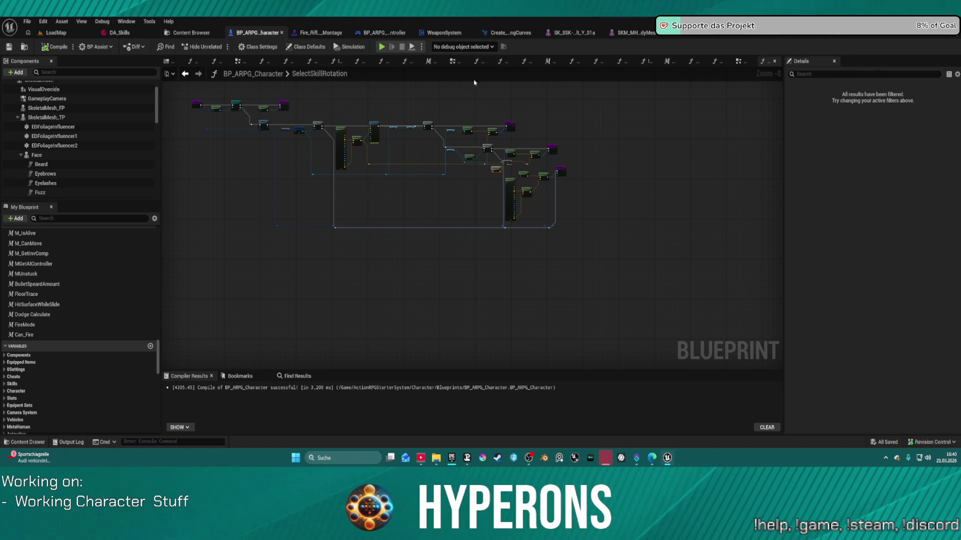
Step: Search the blueprint for 'ragdoll' and jump to the ragdoll call in OnRep_PlayerAlive
click(299, 376)
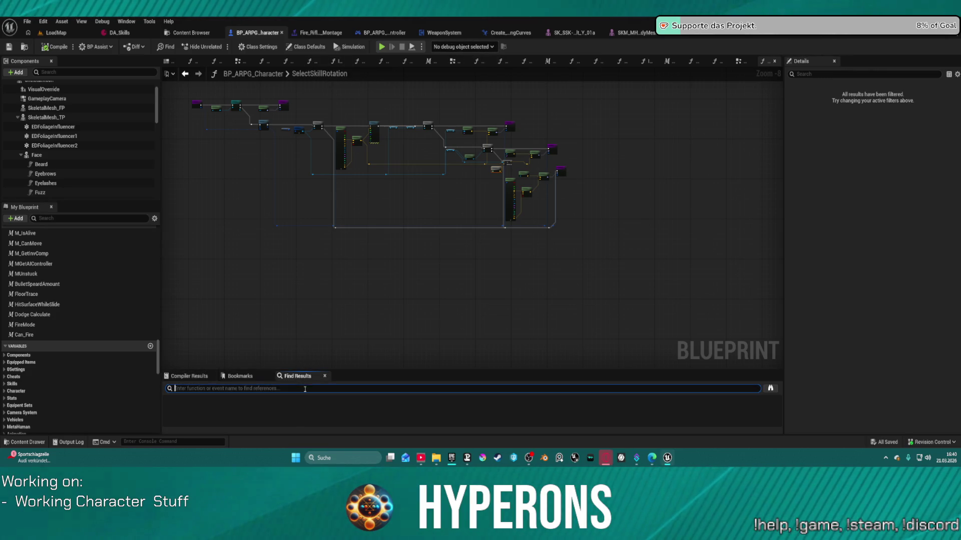
text(ragdoll)
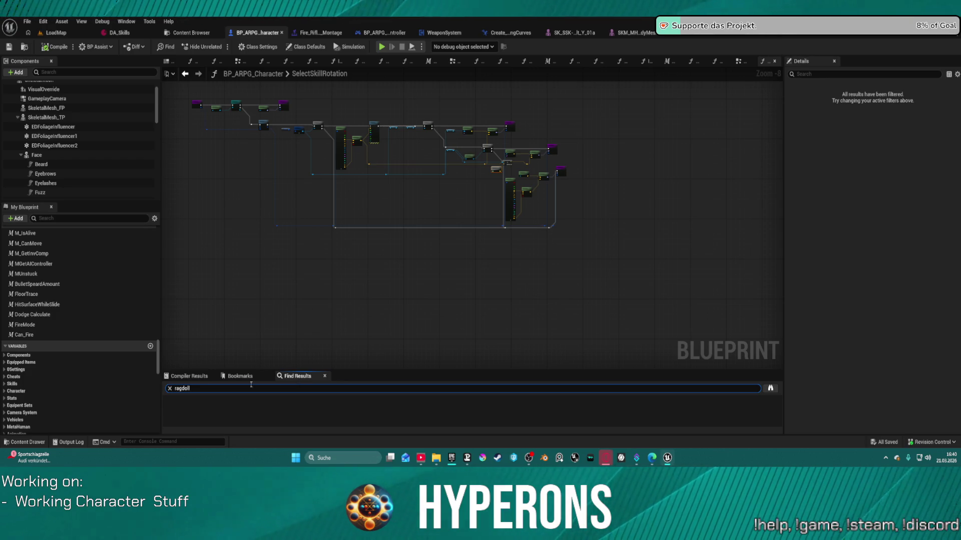
key(Return)
click(202, 418)
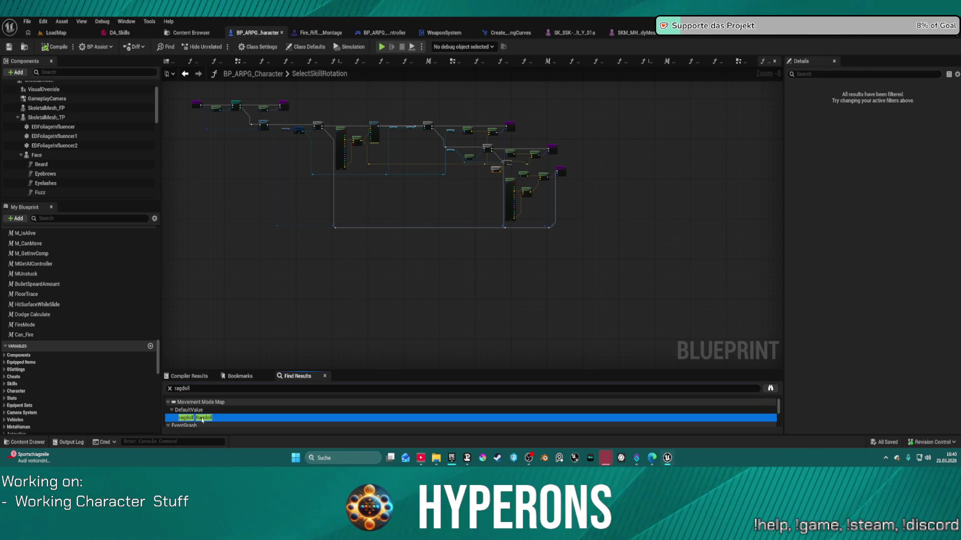
click(197, 410)
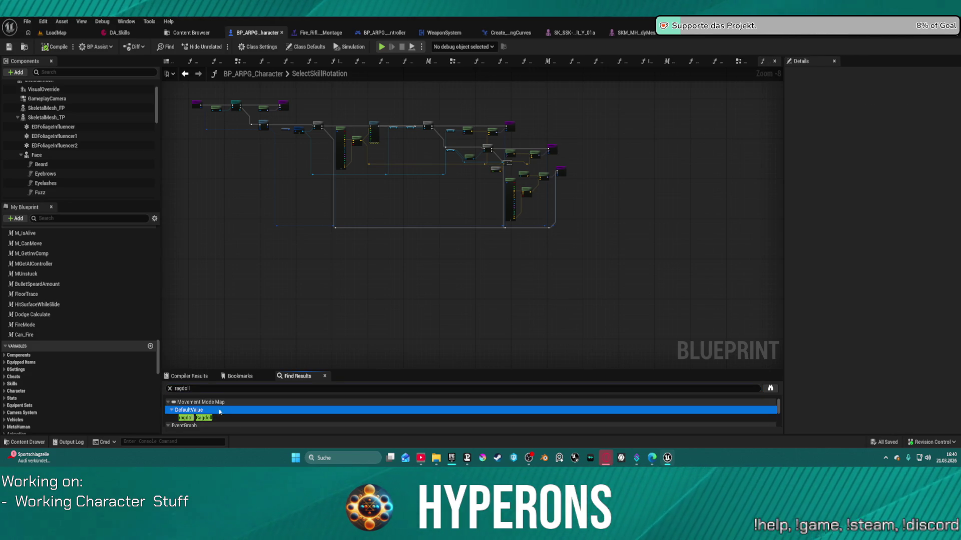
scroll(219, 412, down, 5)
click(215, 407)
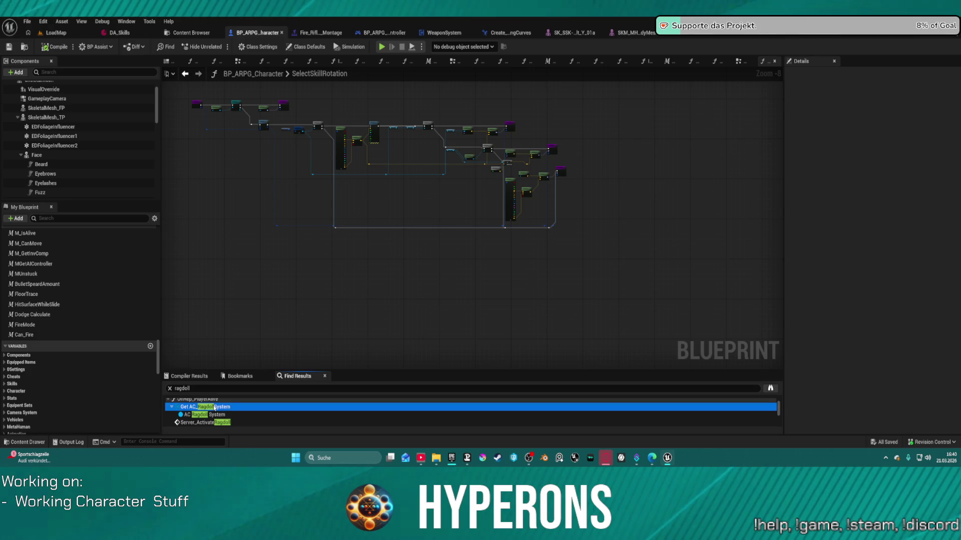
double_click(215, 407)
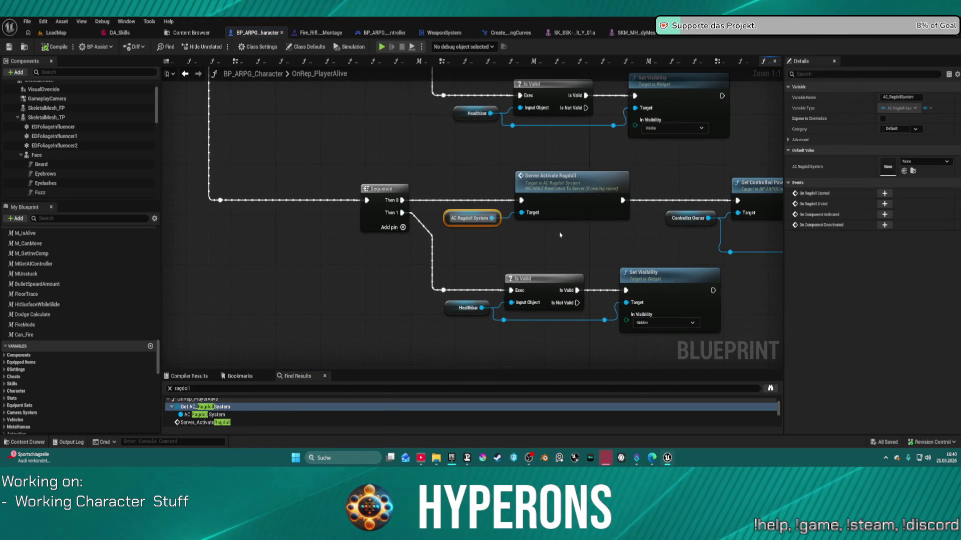
Step: Shift the nodes after Server Activate Ragdoll right to make room
mouse_move(545, 321)
mouse_down()
mouse_move(519, 347)
mouse_move(532, 364)
mouse_up()
scroll(440, 257, down, 2)
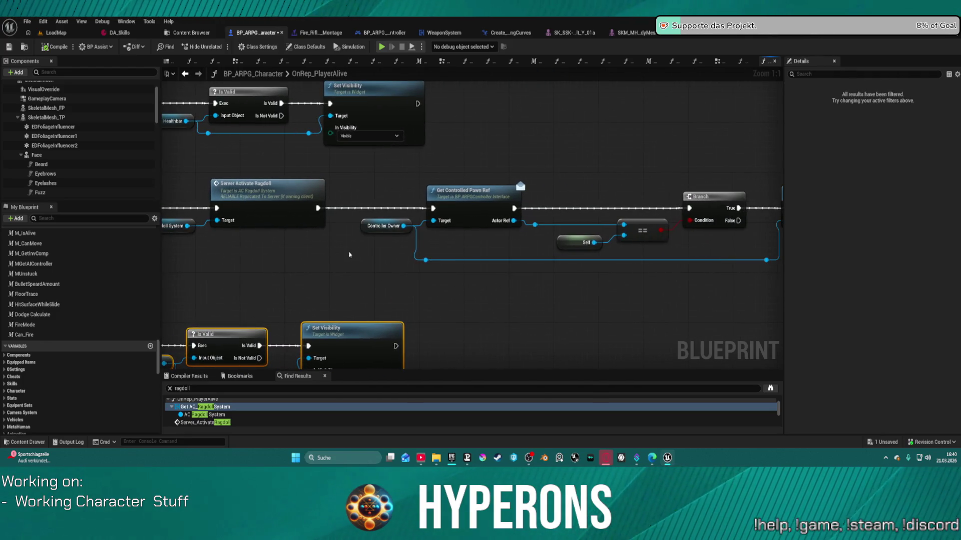
mouse_move(352, 195)
mouse_down()
mouse_move(388, 215)
mouse_move(742, 286)
mouse_up()
drag(695, 210, 756, 206)
drag(399, 201, 509, 215)
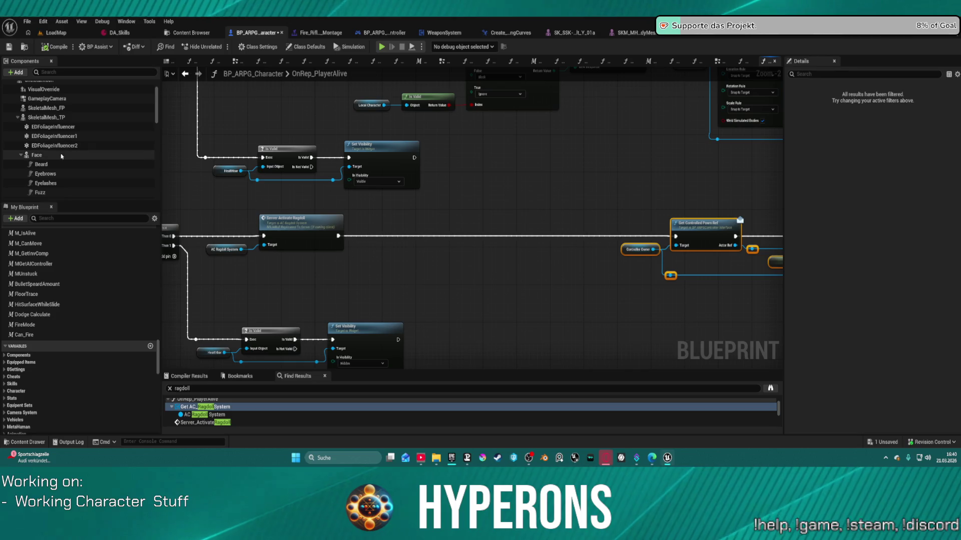
Step: Place a SkeletalMesh_TP reference in the graph and search for collision functions
click(59, 118)
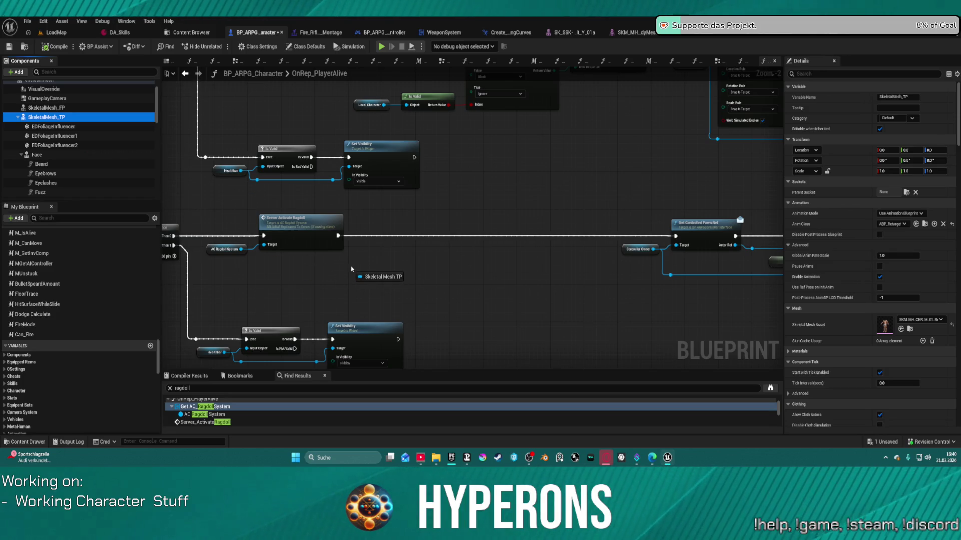
drag(352, 267, 418, 255)
text(set coll)
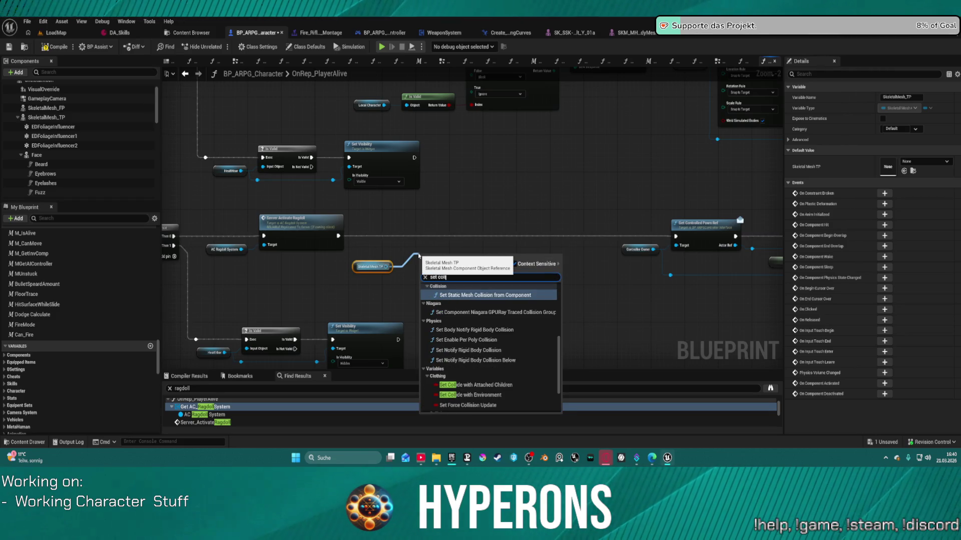
text(in)
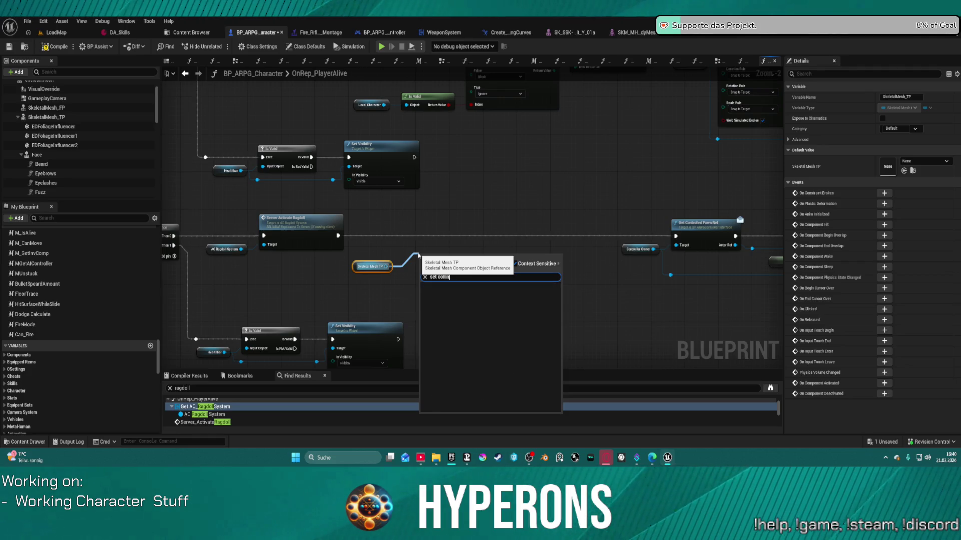
key(BackSpace)
text(s)
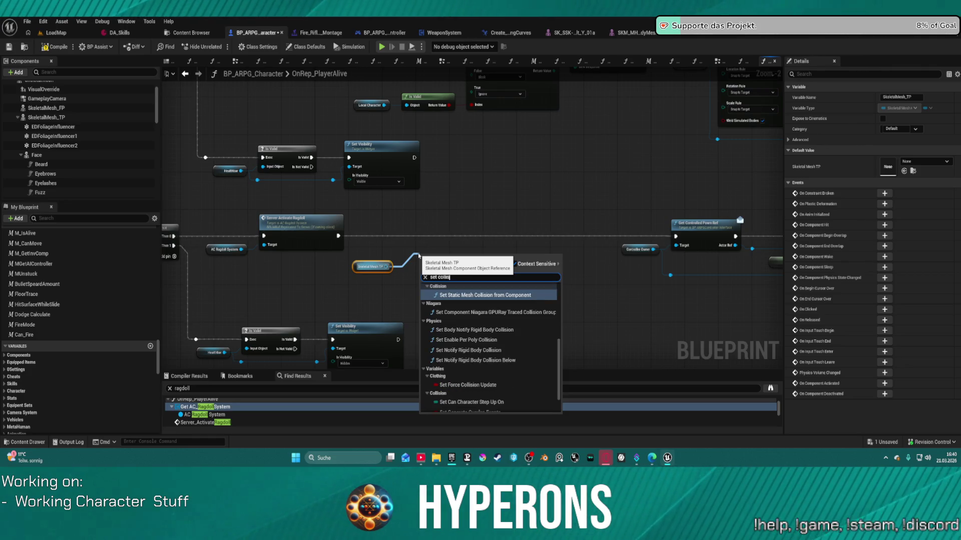
text(o)
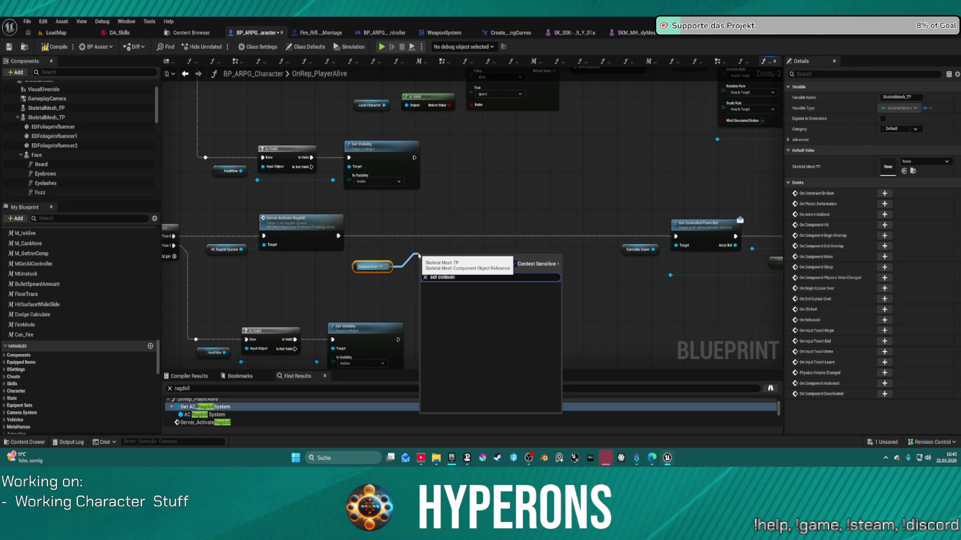
key(BackSpace)
key(ctrl+a)
text(c)
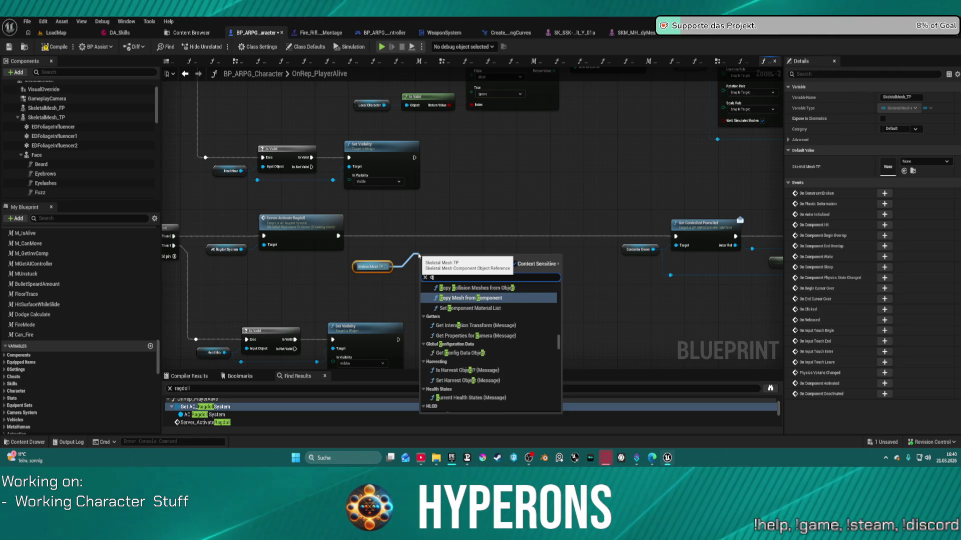
text(ollision)
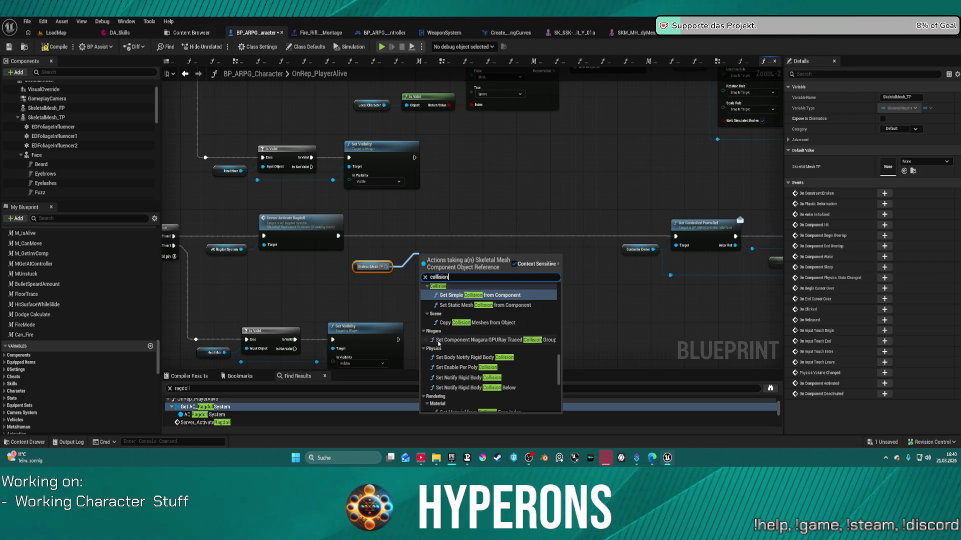
scroll(500, 378, down, 10)
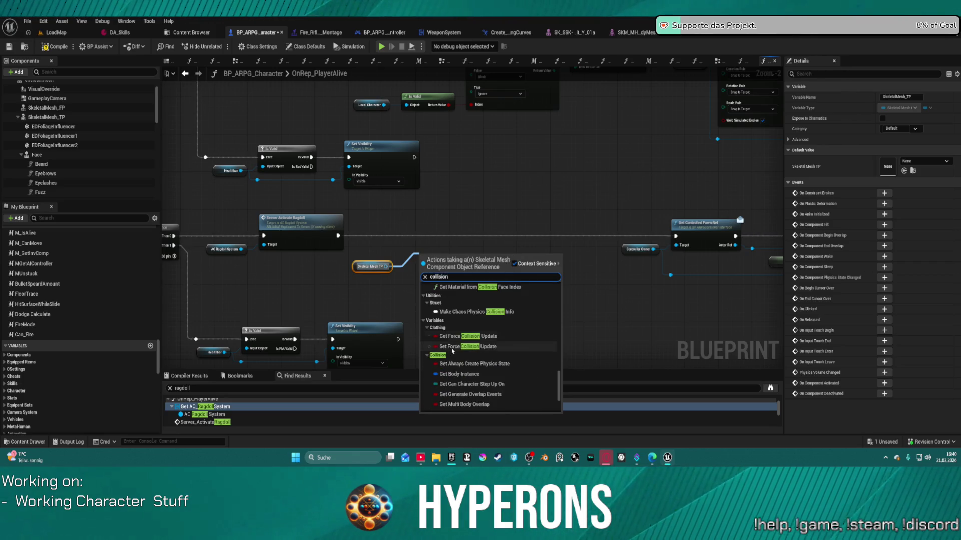
scroll(500, 378, up, 5)
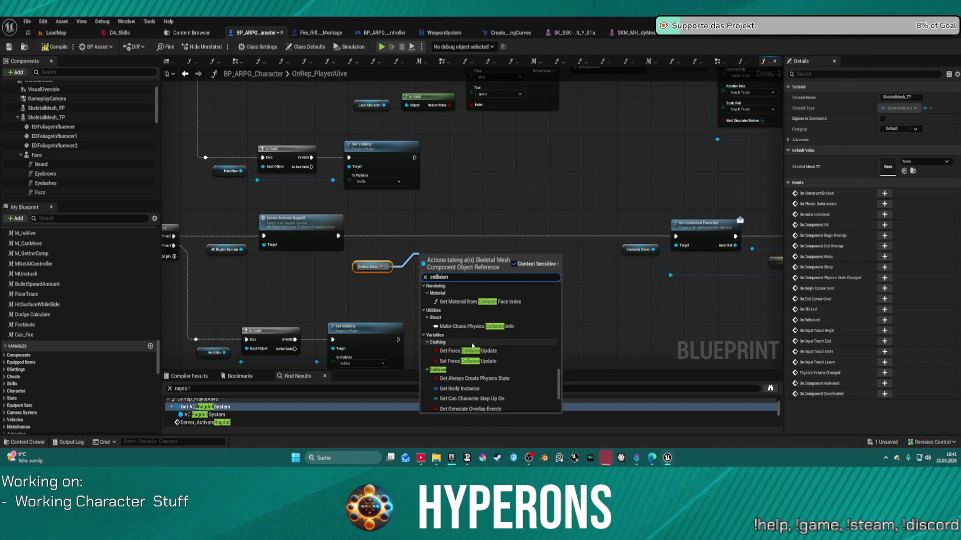
scroll(438, 274, down, 2)
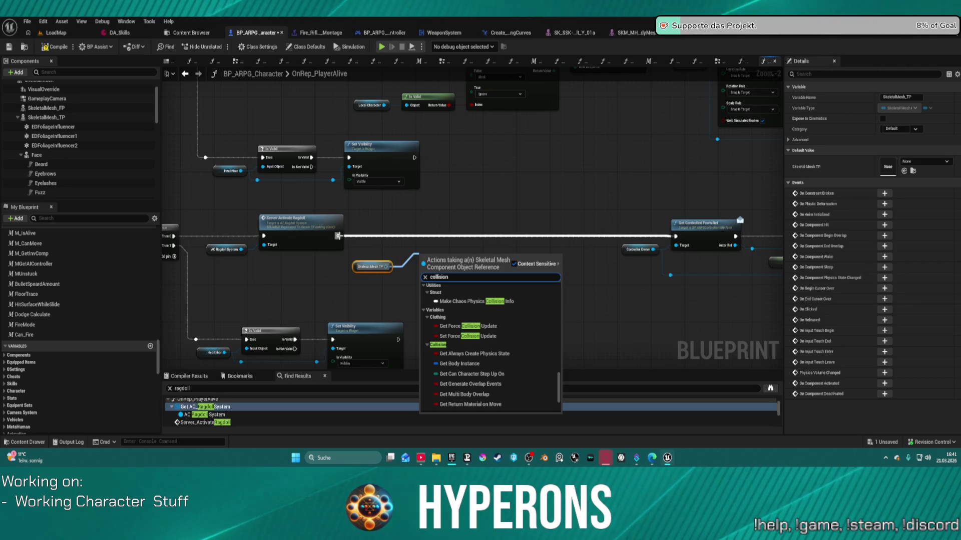
click(338, 236)
Step: Add Set Collision Enabled (NoCollision) after Server Activate Ragdoll, compile, and start a play test
drag(338, 236, 434, 238)
text(set collision)
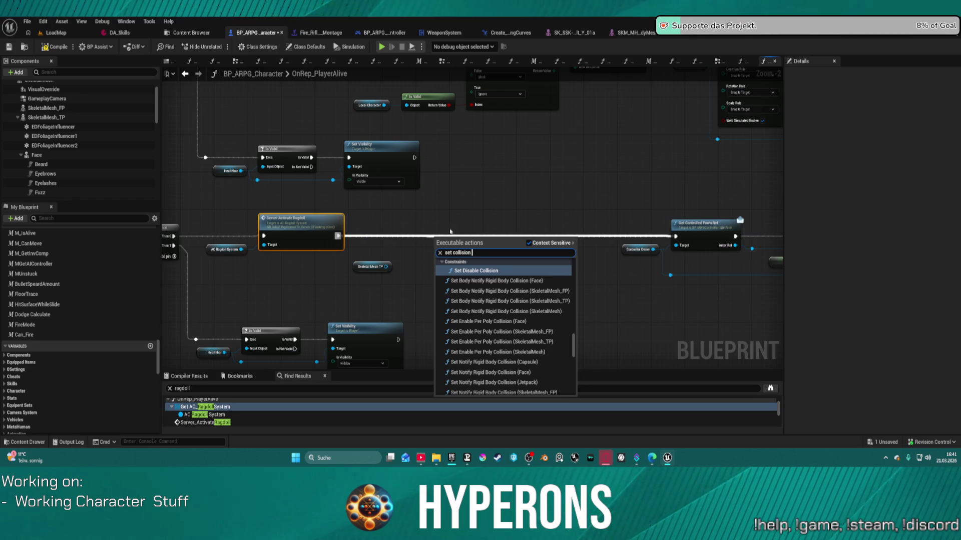
scroll(553, 328, up, 2)
scroll(565, 341, down, 5)
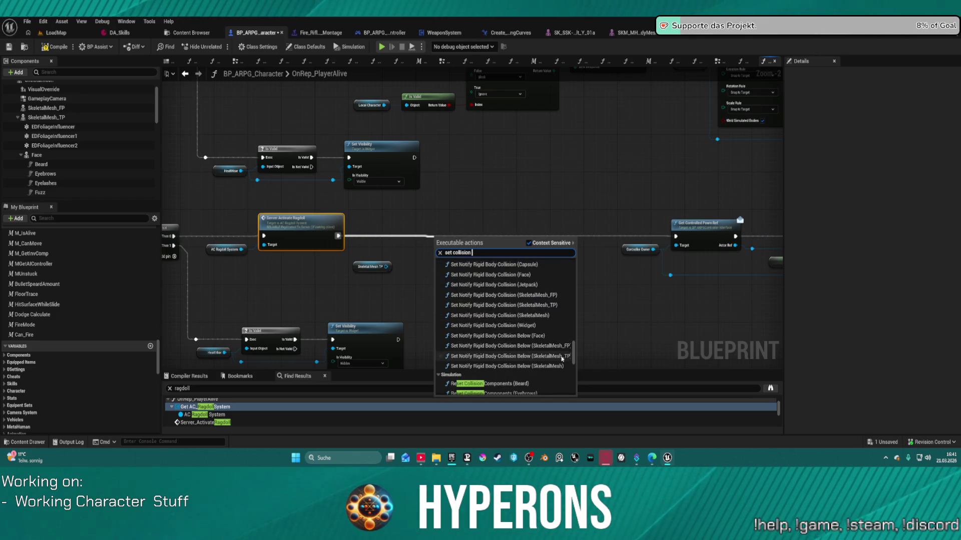
scroll(561, 359, down, 5)
scroll(562, 358, down, 10)
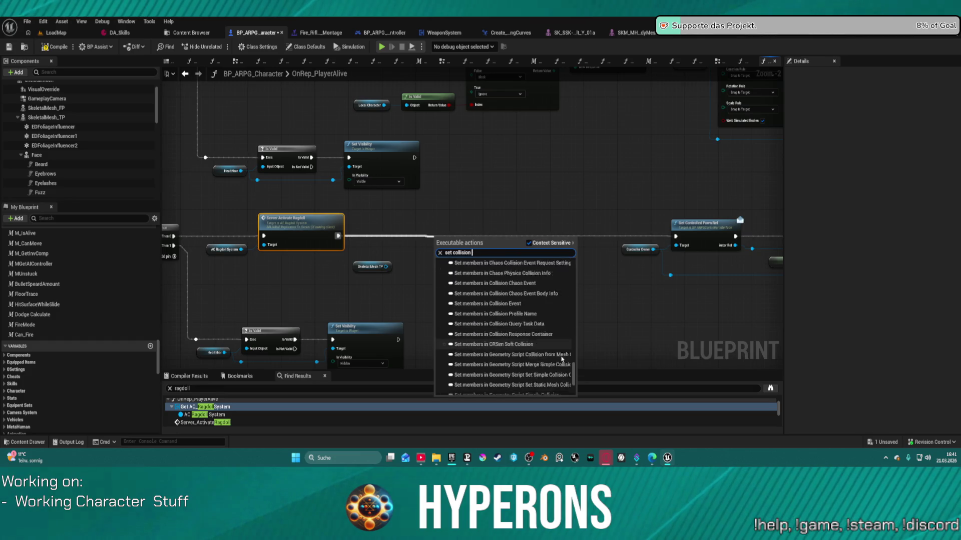
scroll(562, 353, up, 10)
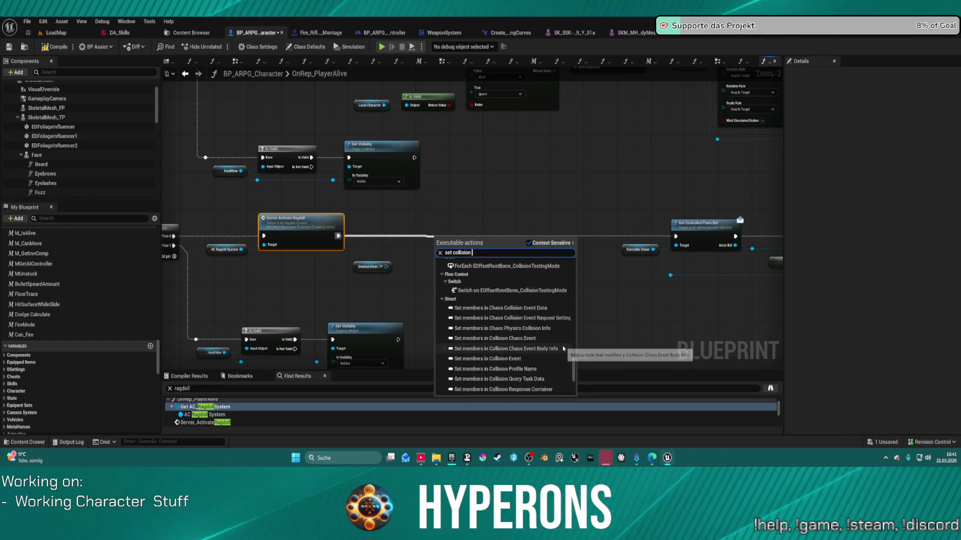
scroll(564, 347, up, 5)
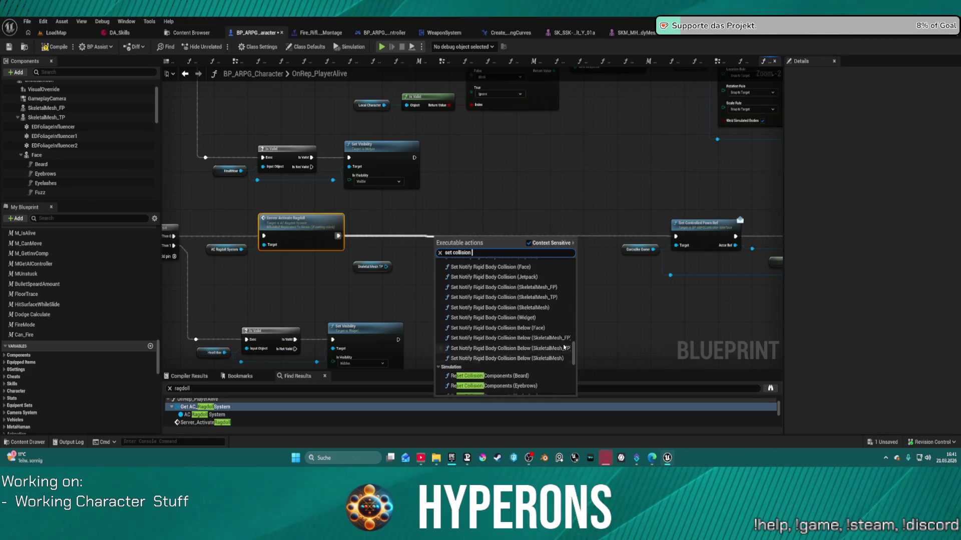
scroll(564, 347, up, 1)
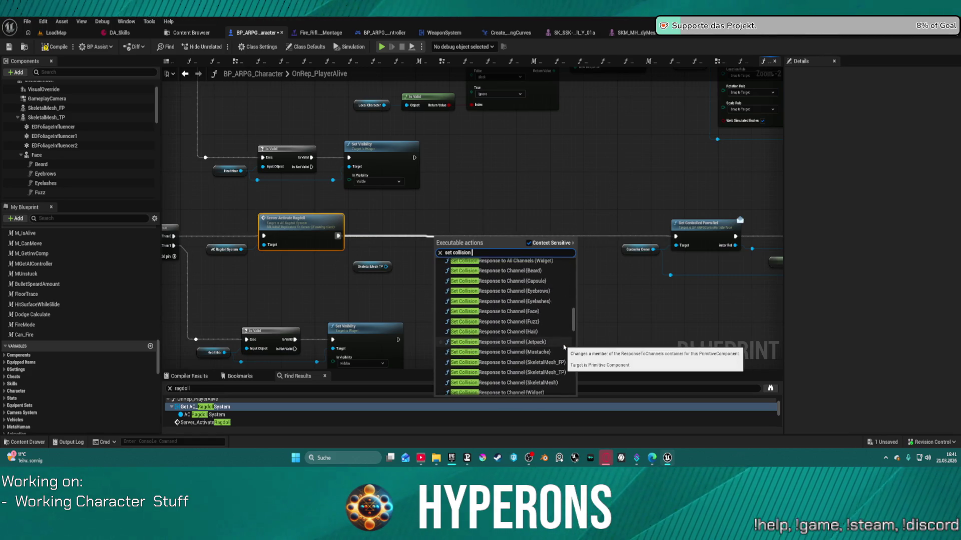
scroll(564, 346, up, 4)
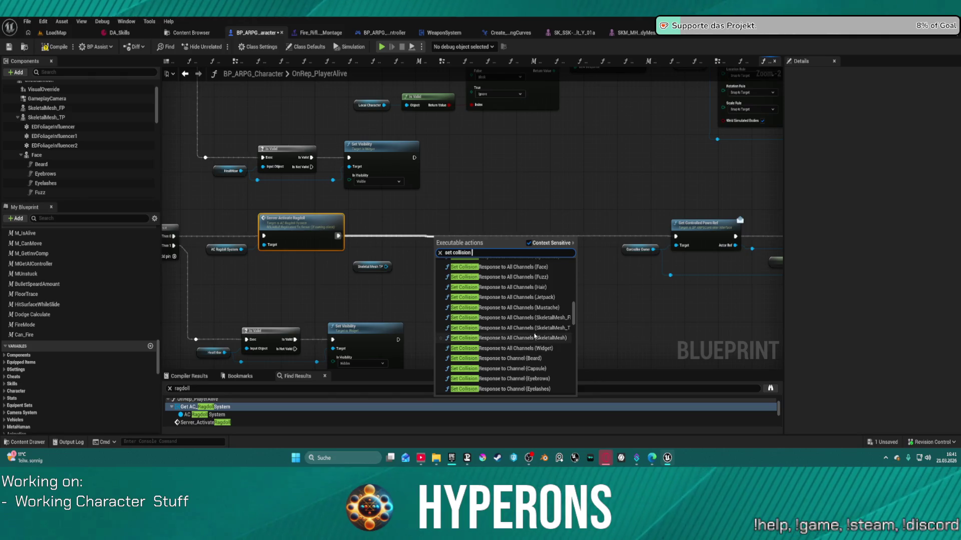
scroll(478, 335, up, 10)
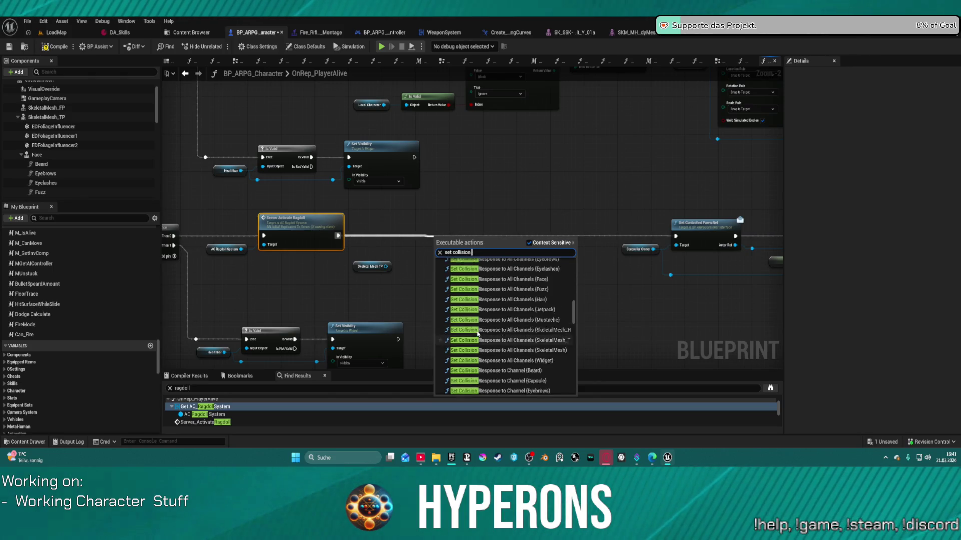
scroll(485, 333, up, 5)
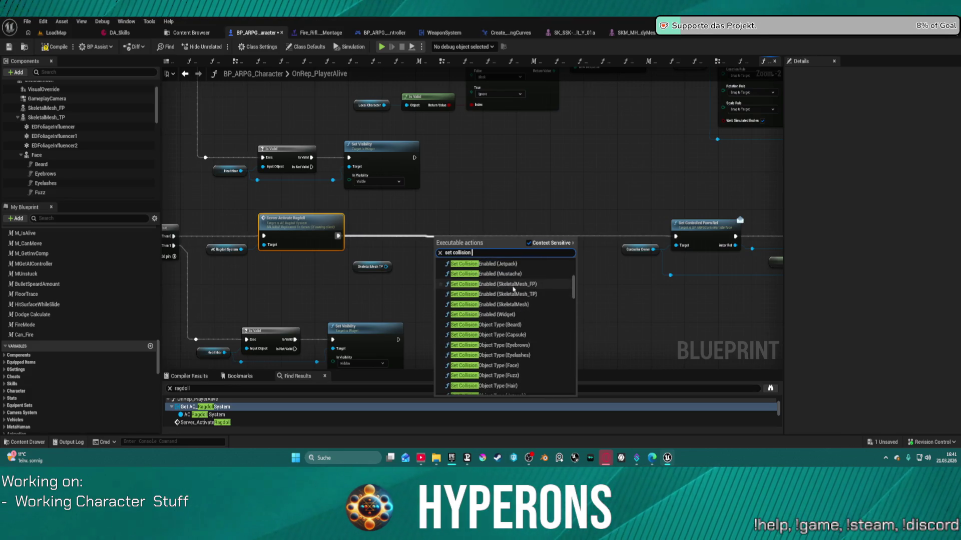
click(523, 284)
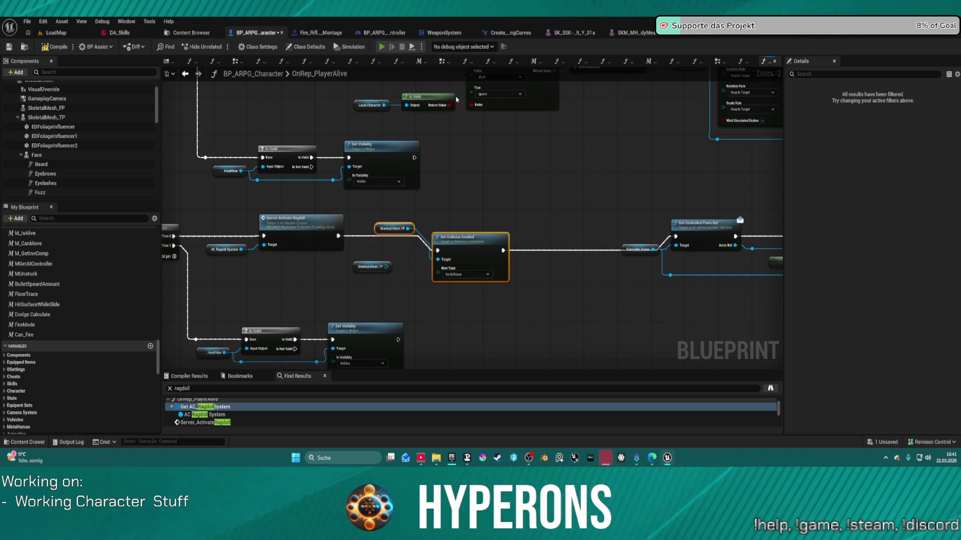
key(F7)
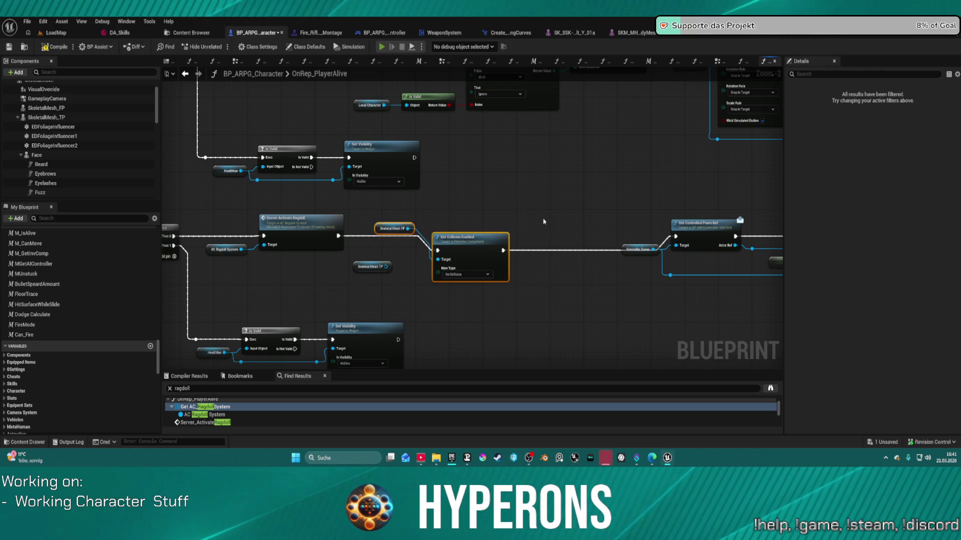
key(alt+p)
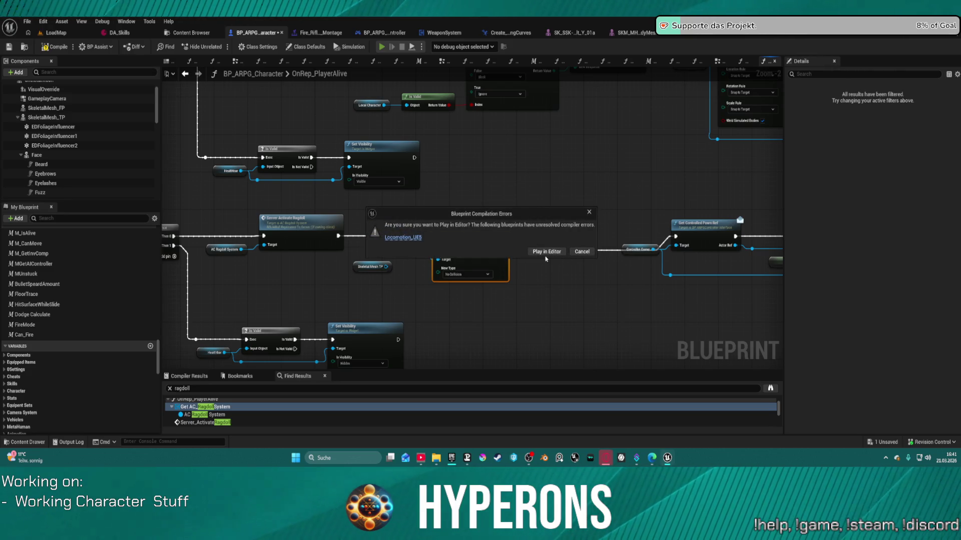
Step: Play despite compile errors, walk onto the pink platform, then stop the test
click(546, 254)
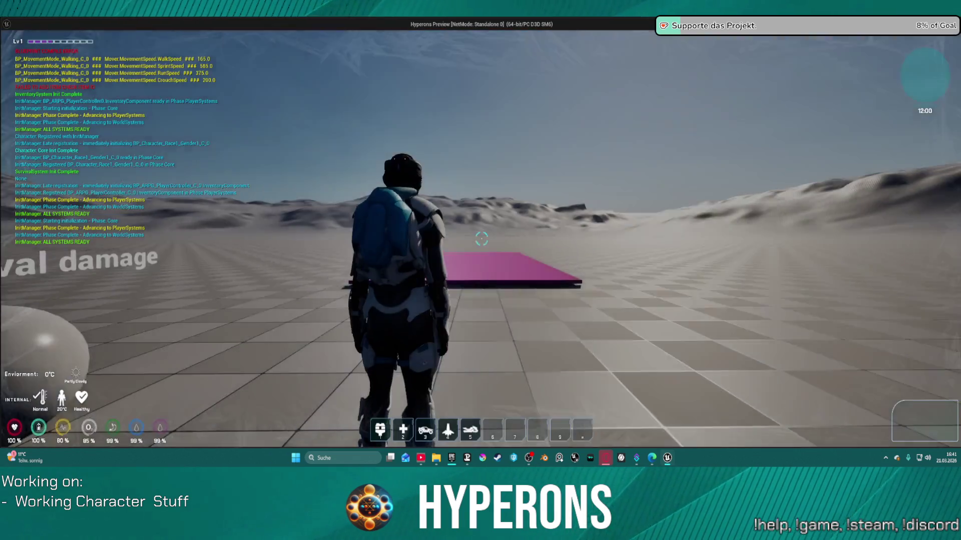
key(w)
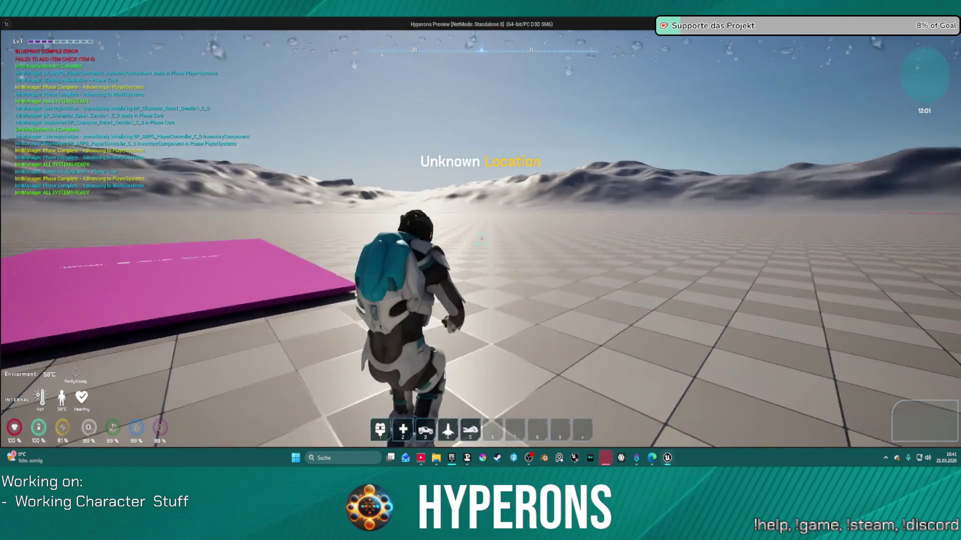
key(w)
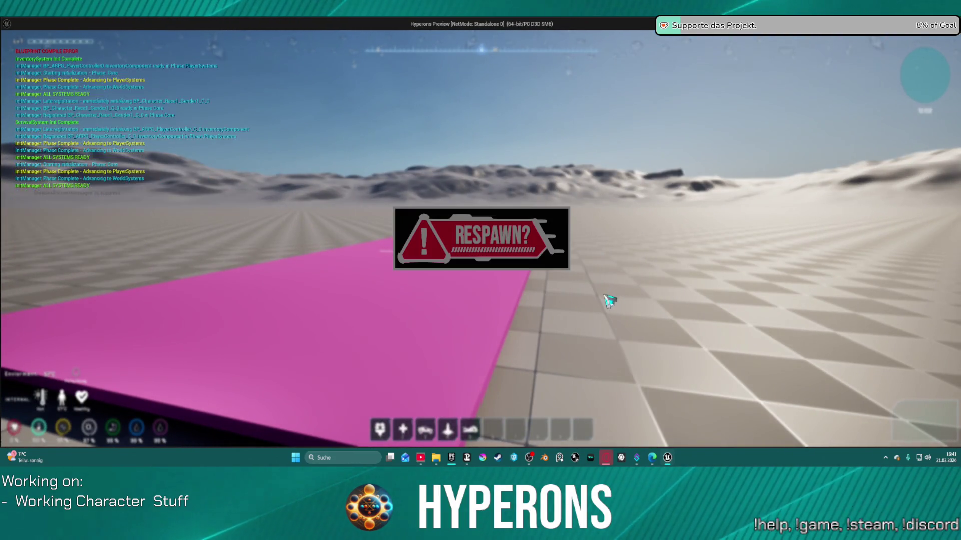
key(Escape)
Step: Connect SkeletalMesh to Set Collision Enabled's Target, compile, and start another play test
drag(455, 259, 455, 249)
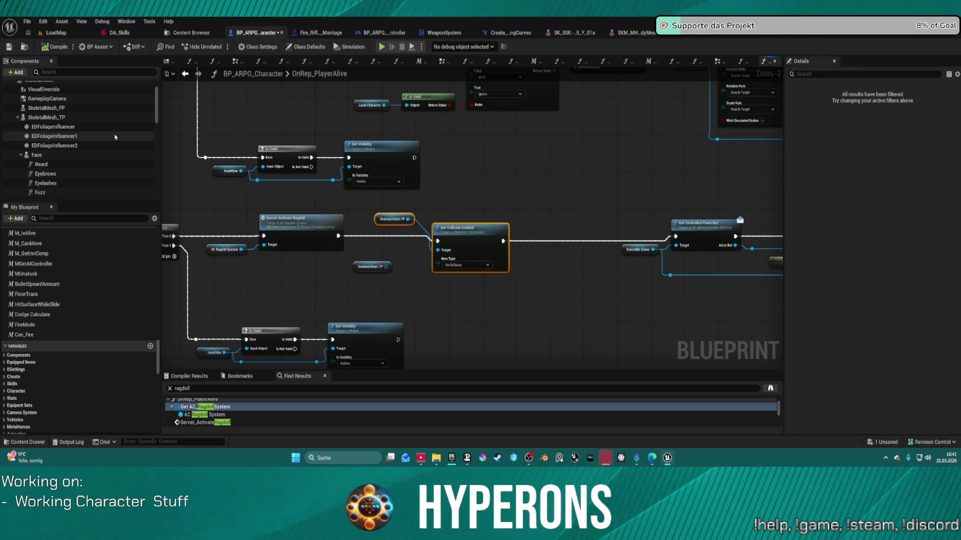
scroll(42, 129, up, 2)
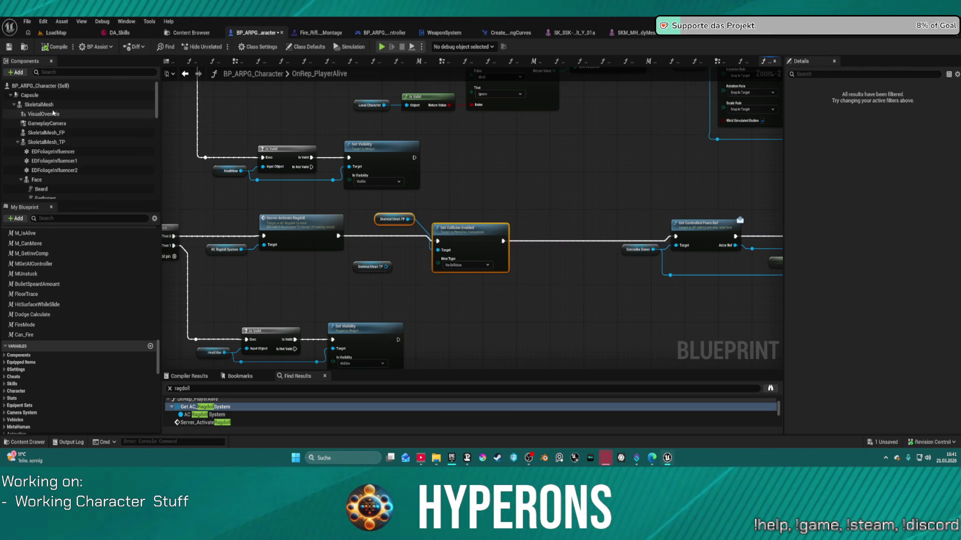
mouse_move(34, 106)
mouse_down()
mouse_move(200, 190)
mouse_move(441, 250)
mouse_up()
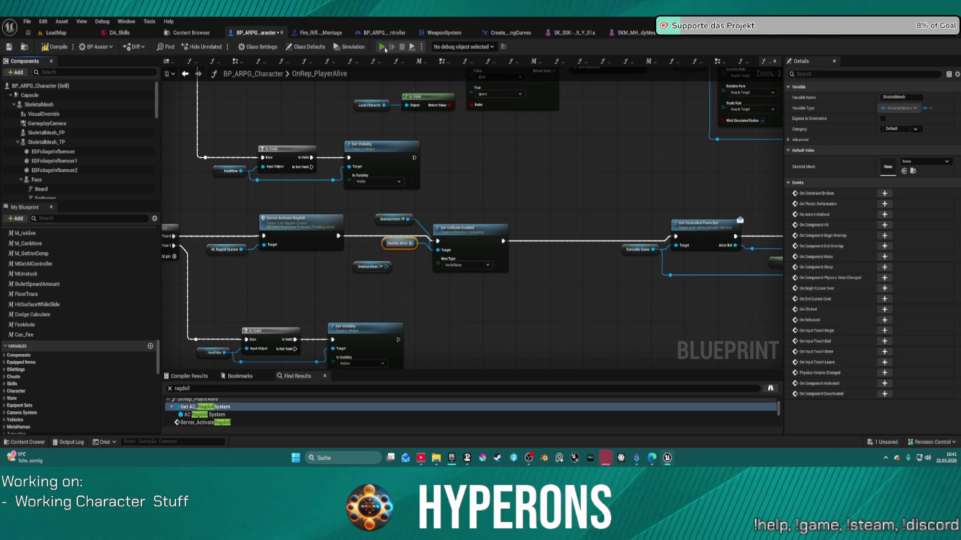
key(F7)
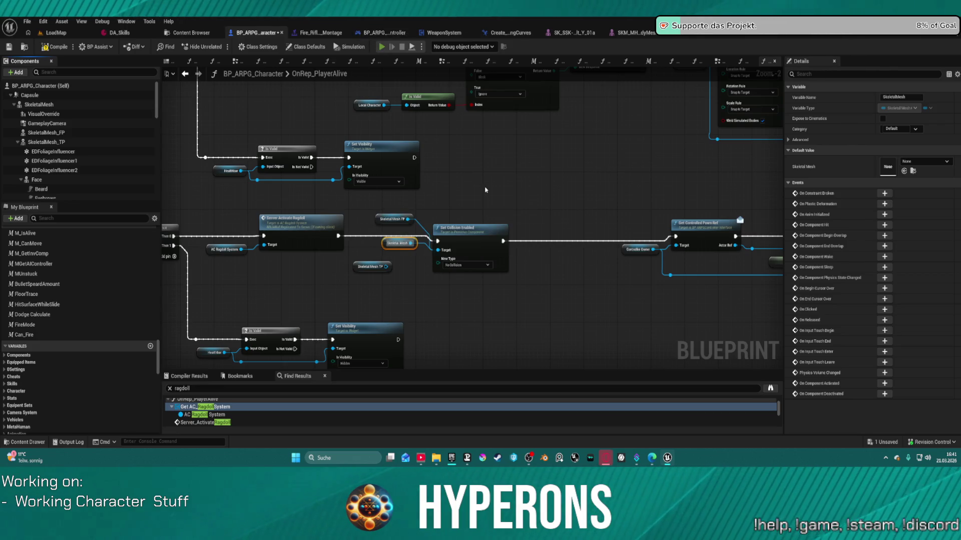
key(alt+p)
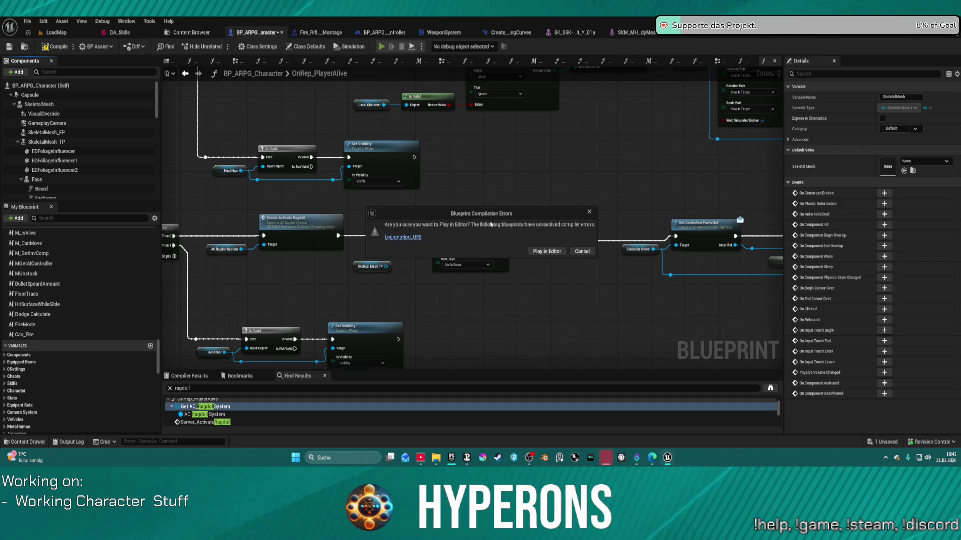
Step: Play despite the errors, die on the pink damage platform, and respawn
click(547, 252)
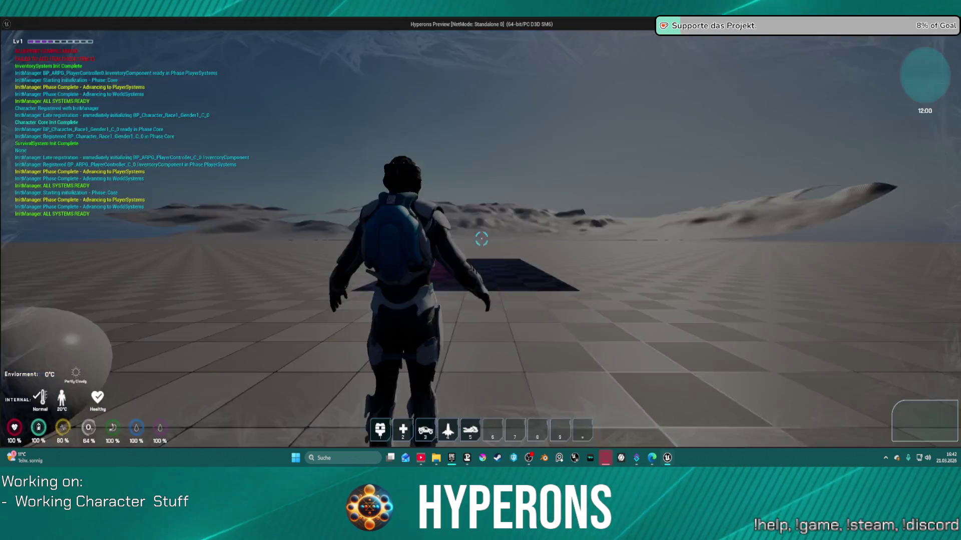
key(w)
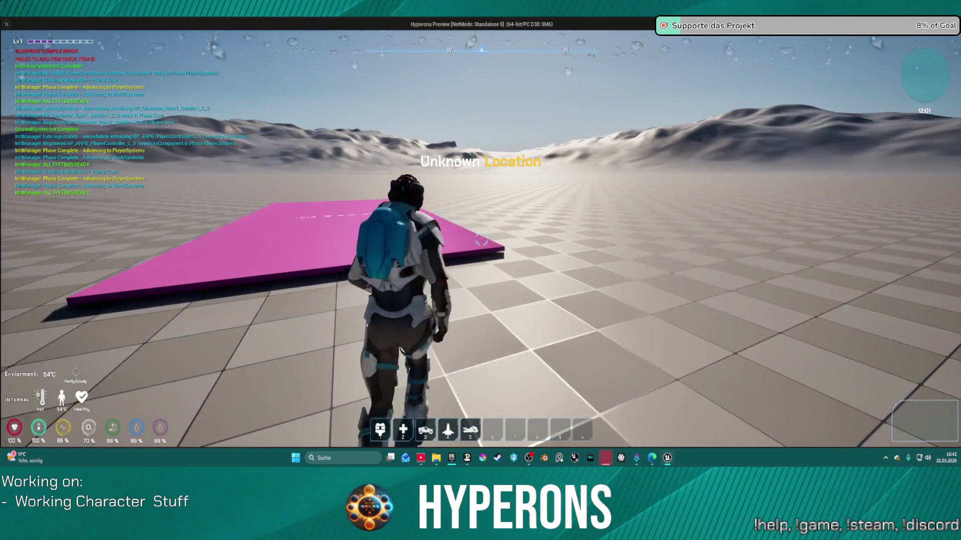
key(w)
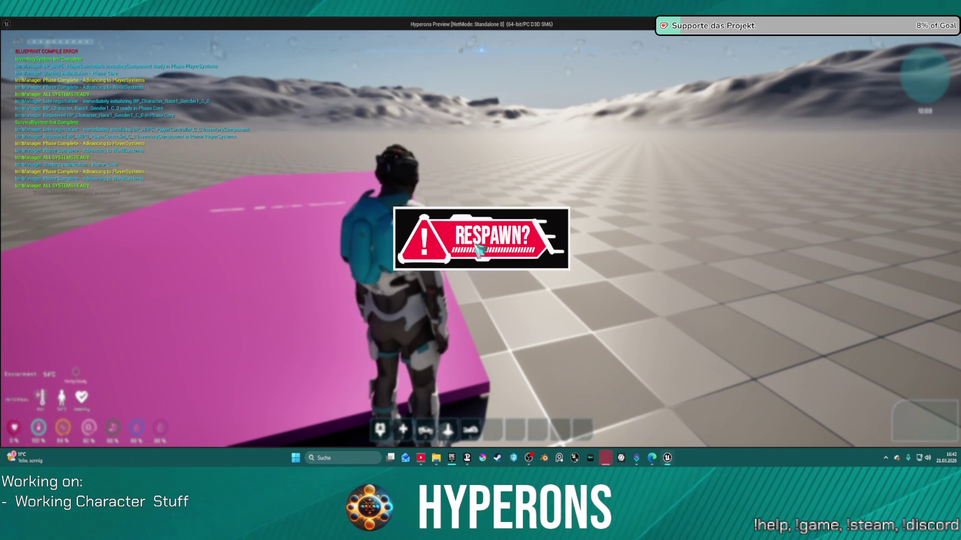
click(479, 250)
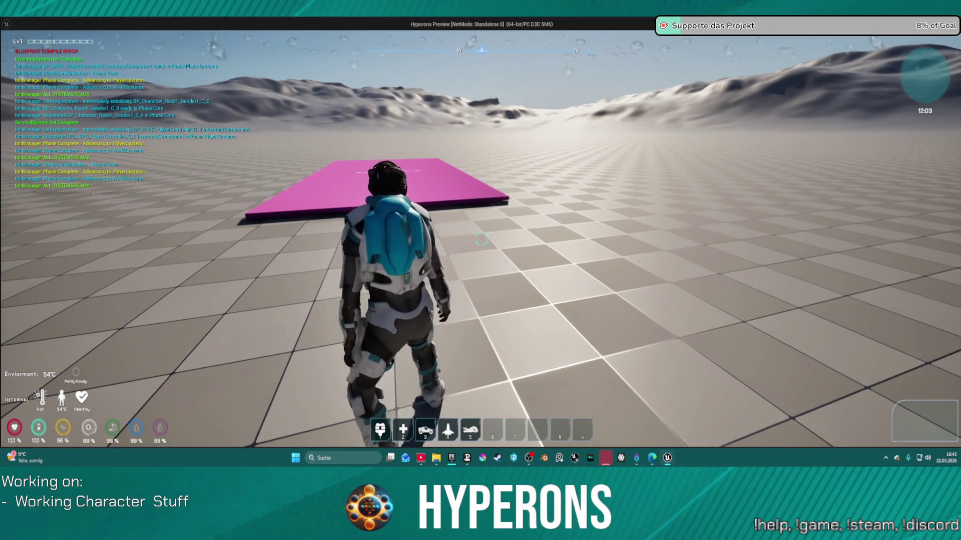
Step: Walk back onto the pink platform, die and respawn again, then stop the test
key(w)
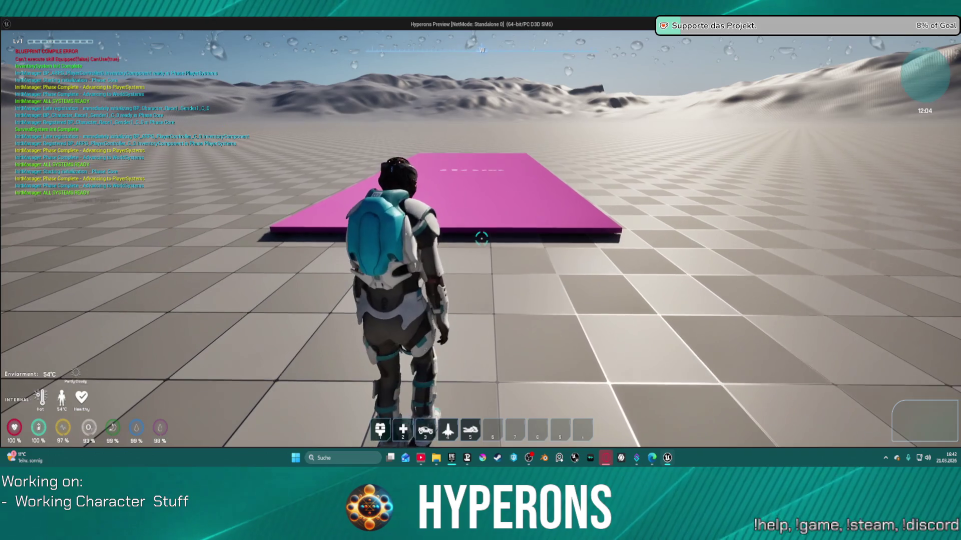
key(a)
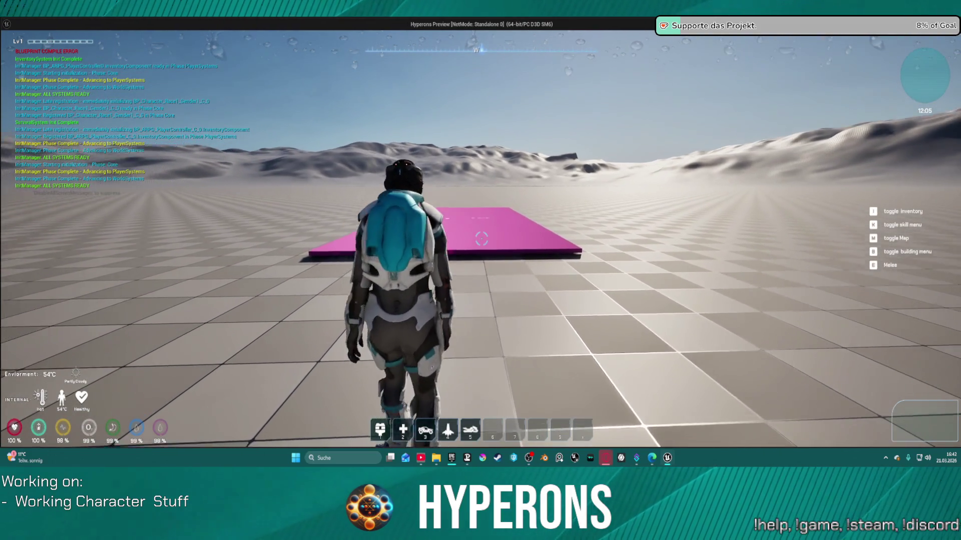
key(w)
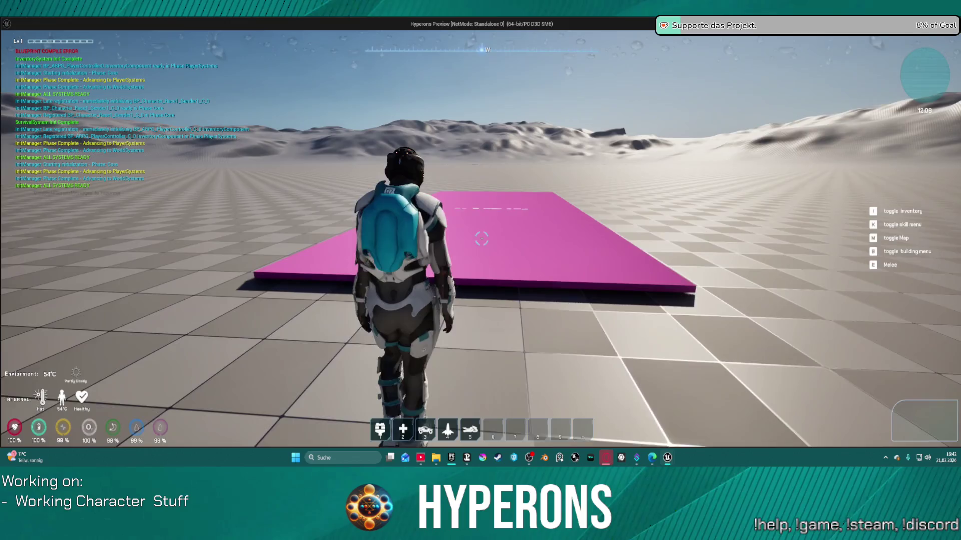
key(w)
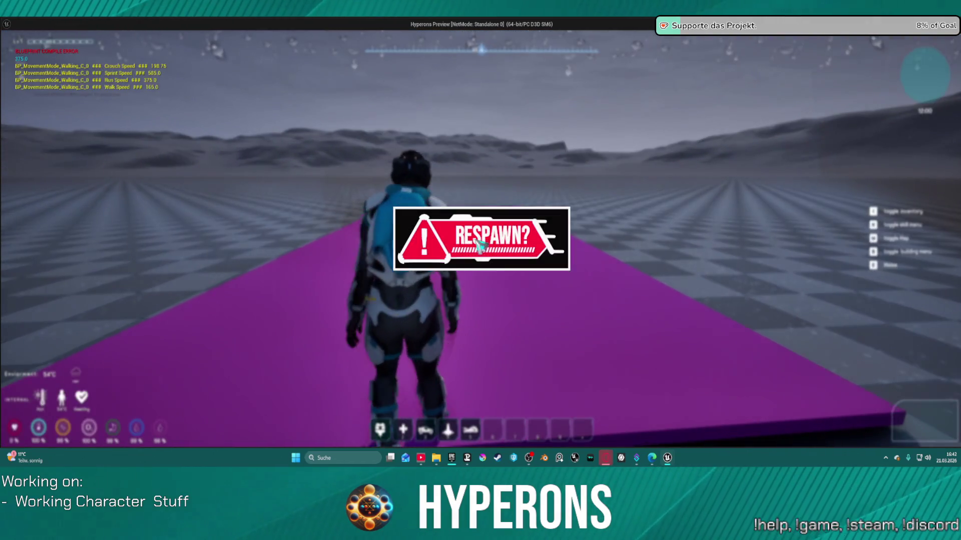
click(475, 243)
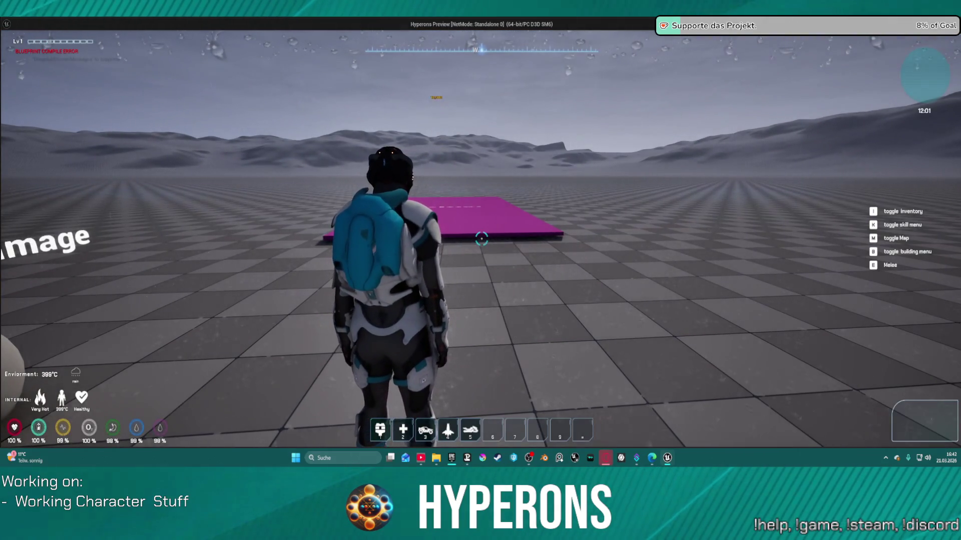
key(Escape)
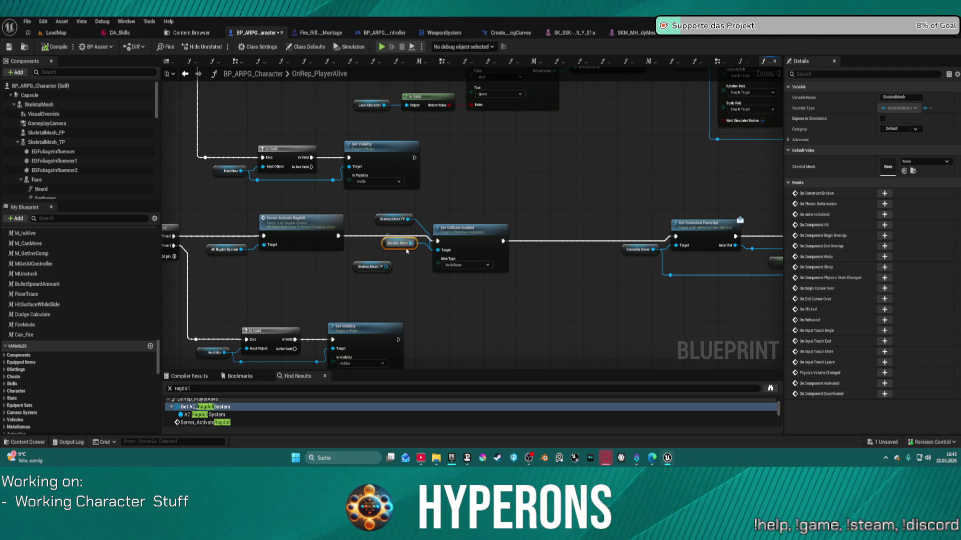
Step: Recompile and play-test running onto the pink platform until death, then stop
click(418, 225)
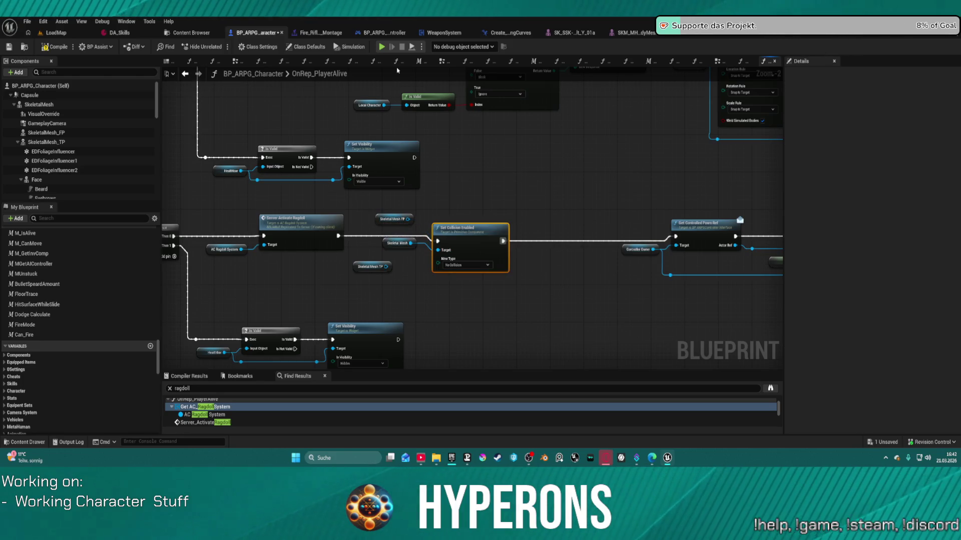
key(F7)
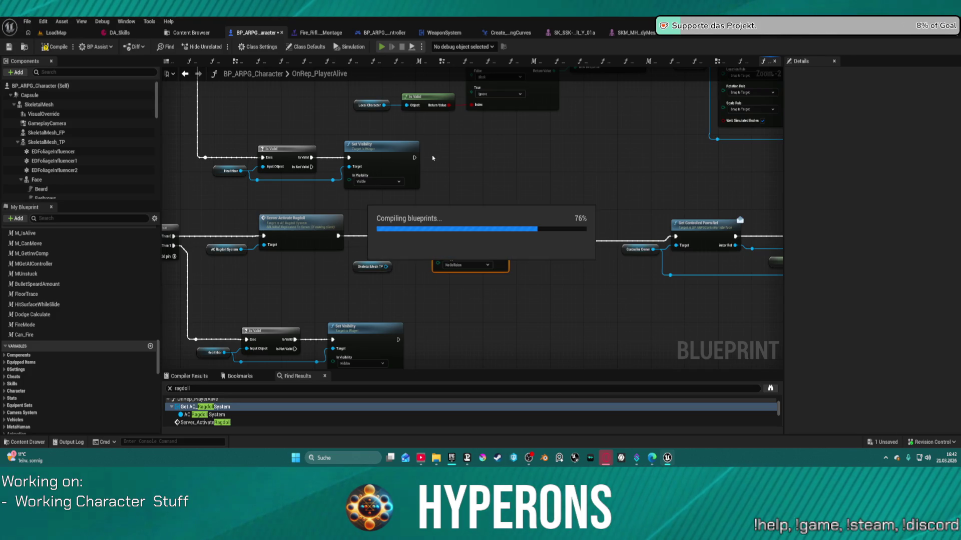
key(alt+p)
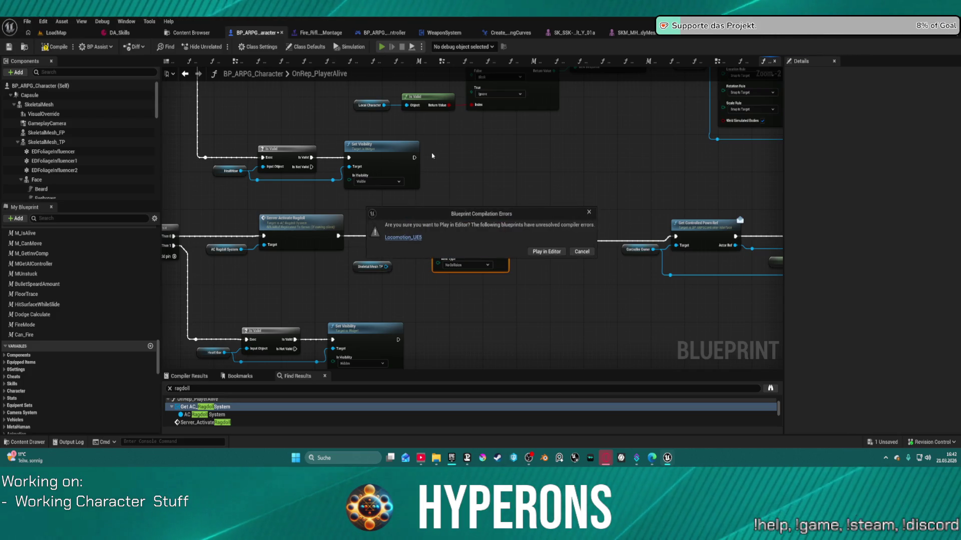
click(581, 252)
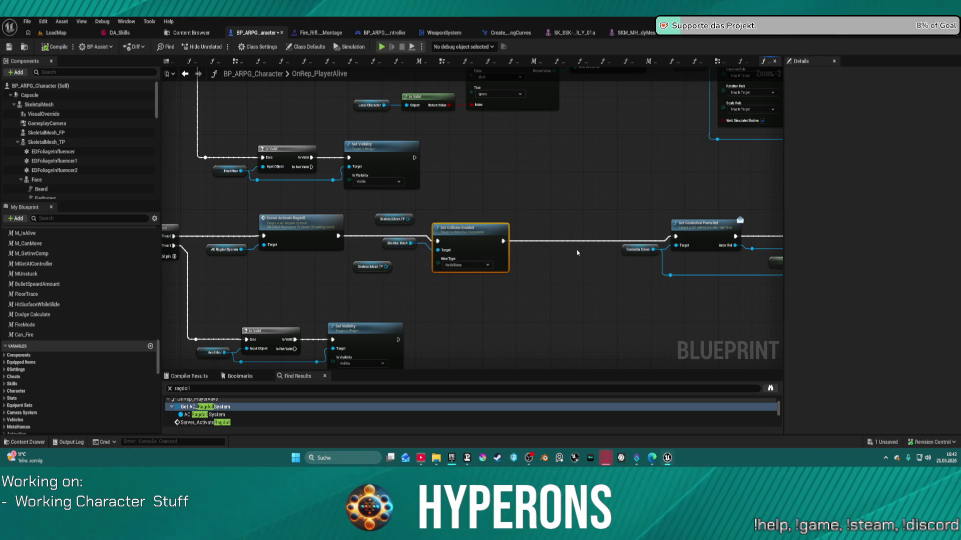
click(380, 49)
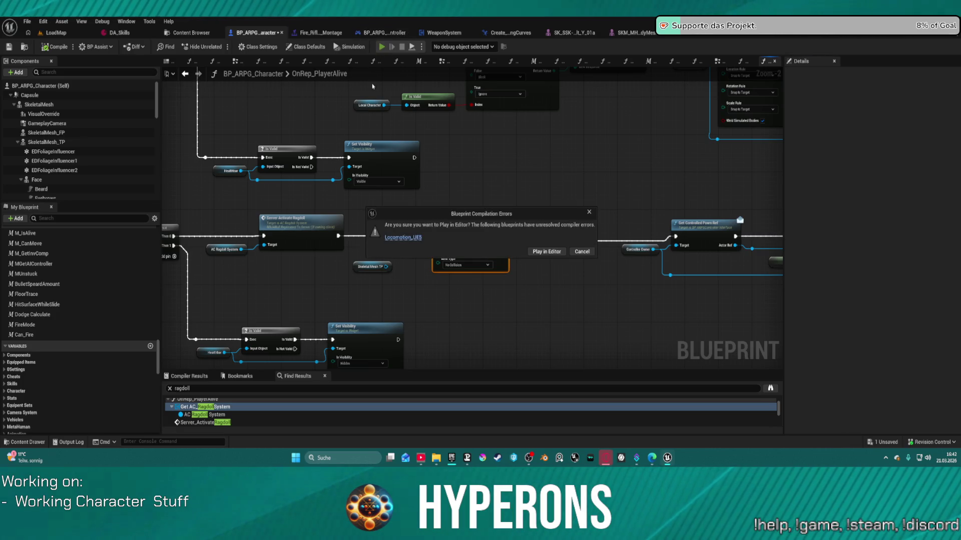
click(551, 252)
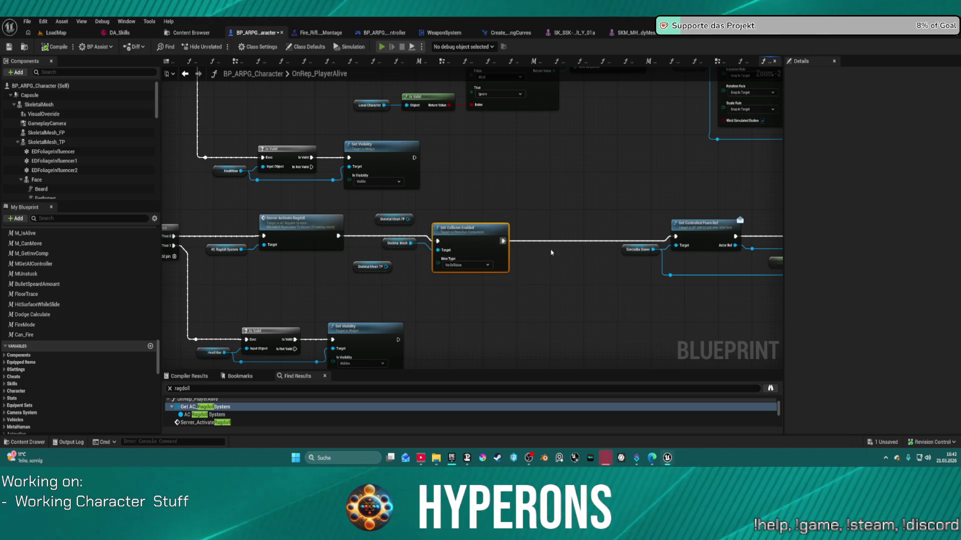
key(w)
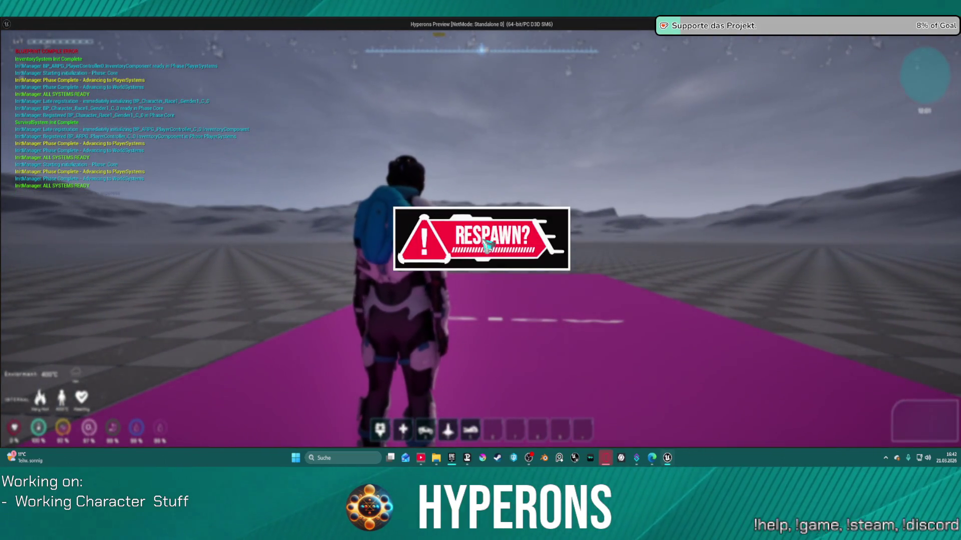
key(Escape)
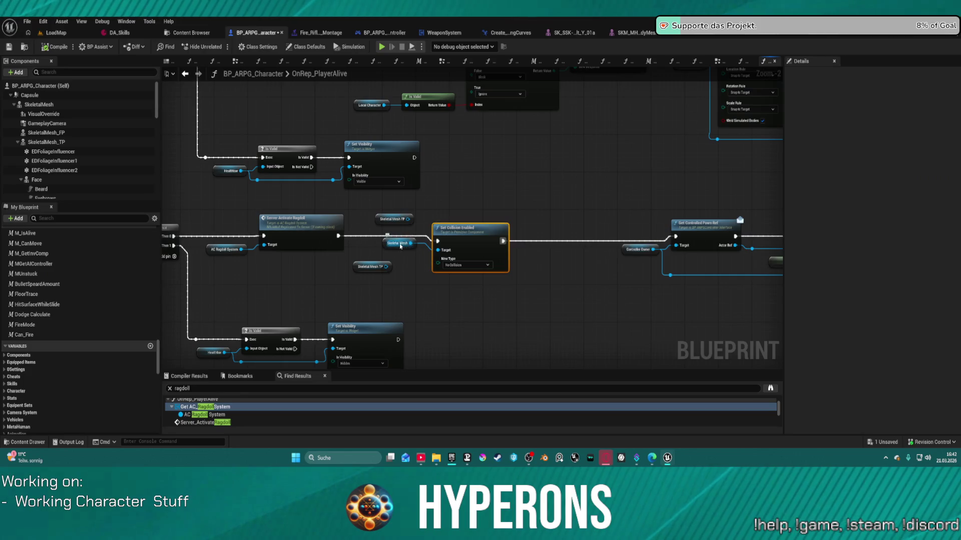
Step: Drag the EDFoliageInfluencer component from SkeletalMesh_TP into the OnRep_PlayerAlive graph
click(21, 180)
click(18, 142)
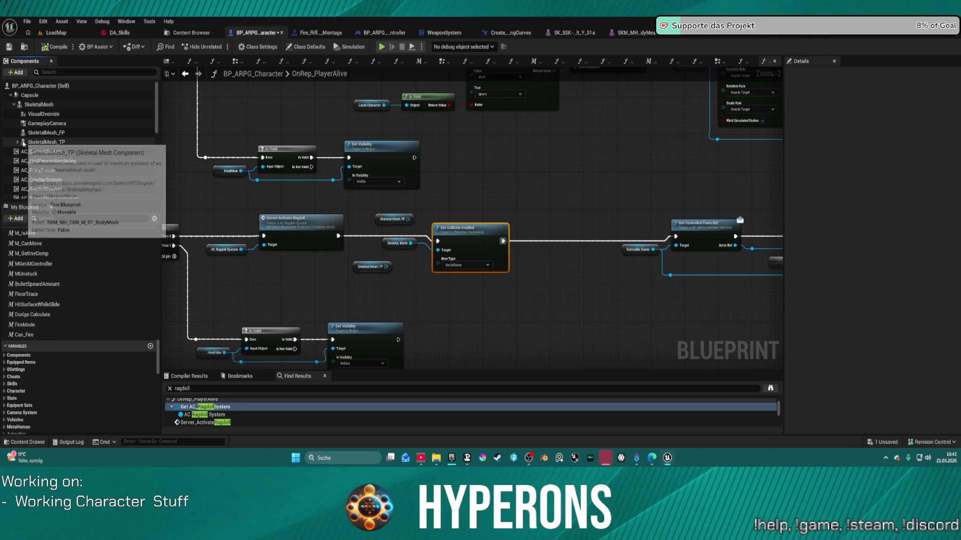
click(18, 142)
click(52, 151)
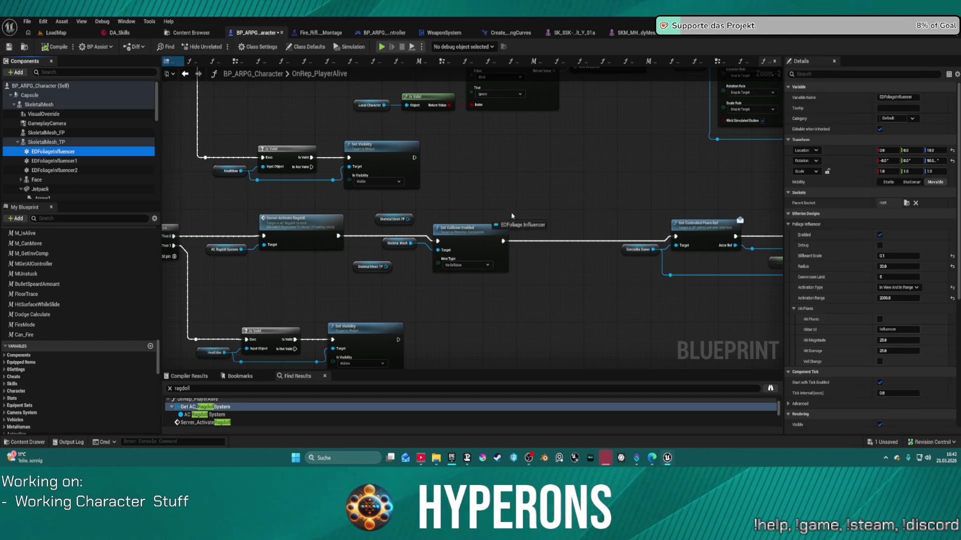
drag(52, 151, 531, 199)
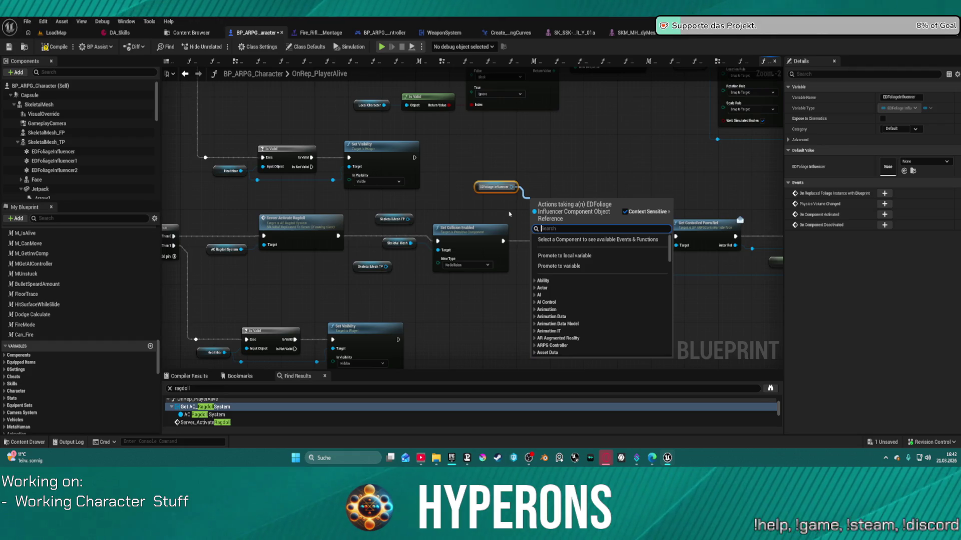
Step: Insert a Deactivate node between Set Collision Enabled and Get Controlled Pawn Ref
text(di)
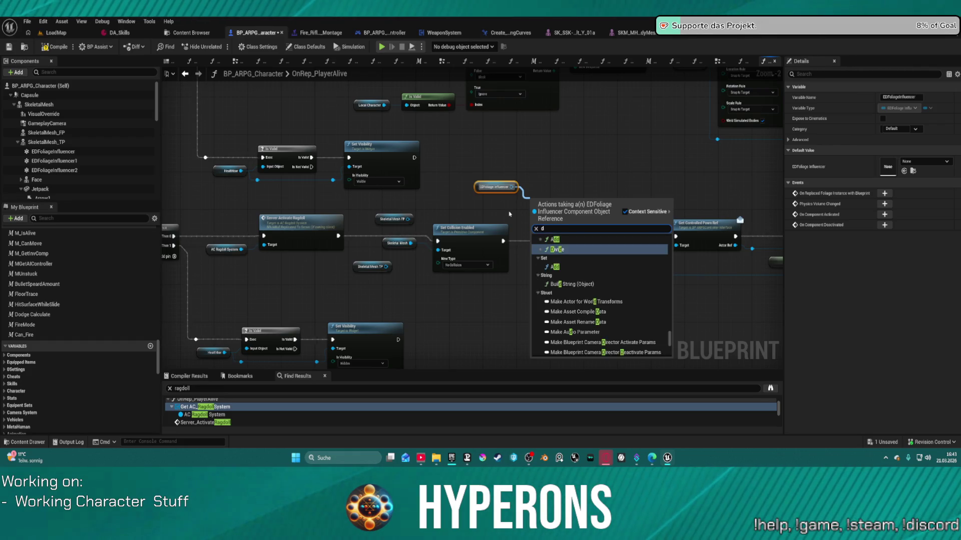
key(BackSpace)
key(BackSpace)
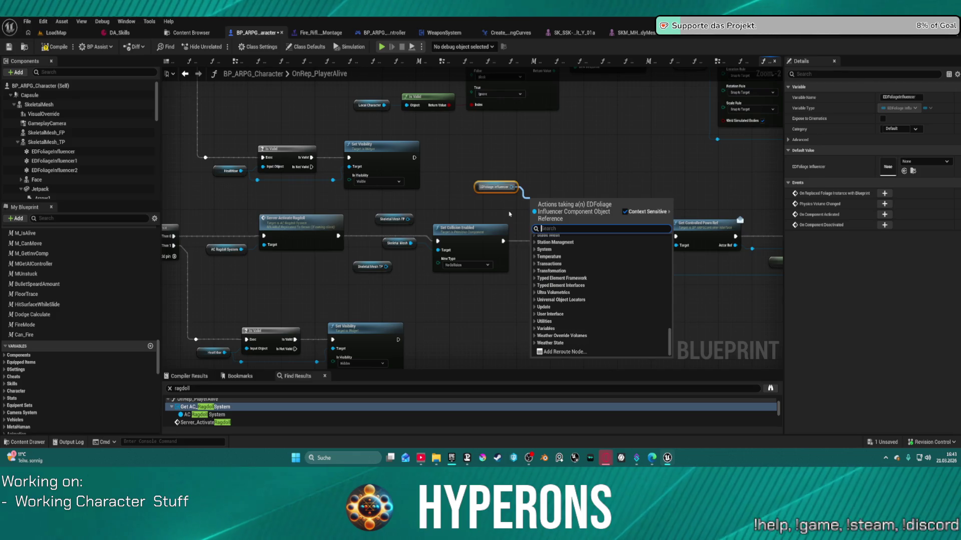
text(colli)
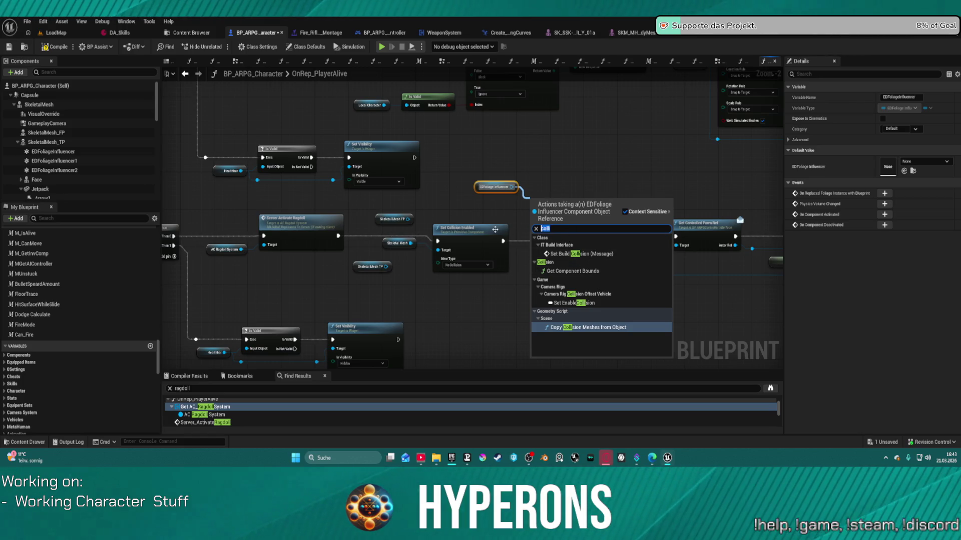
text(deac)
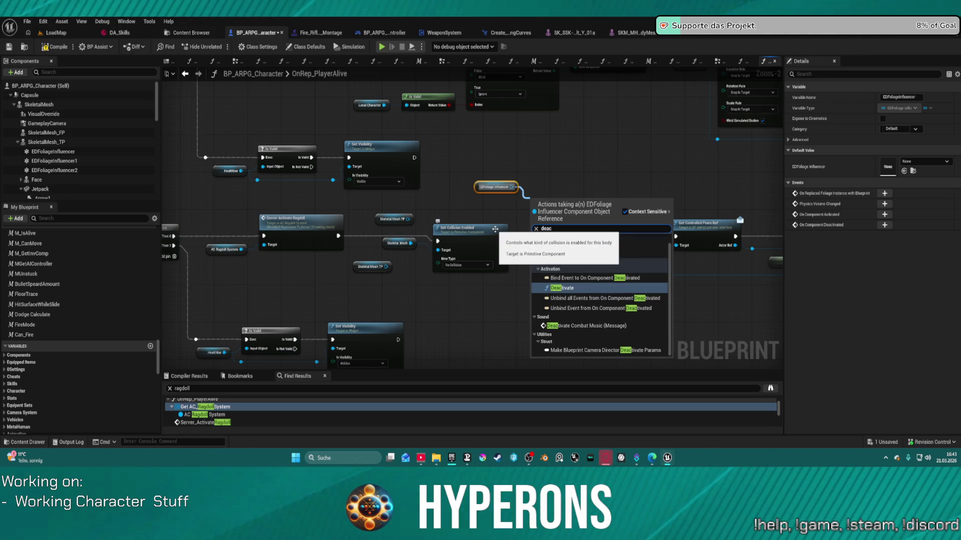
key(Return)
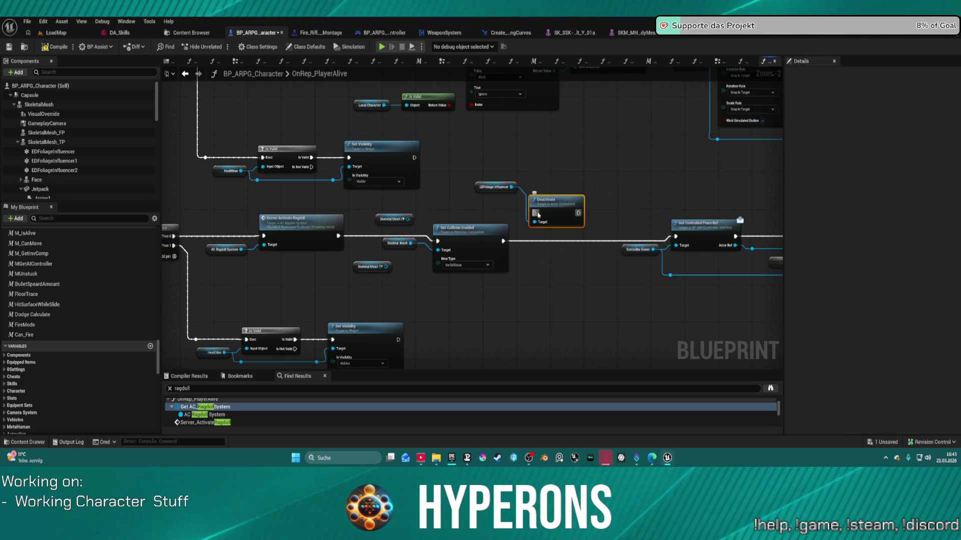
drag(535, 213, 503, 241)
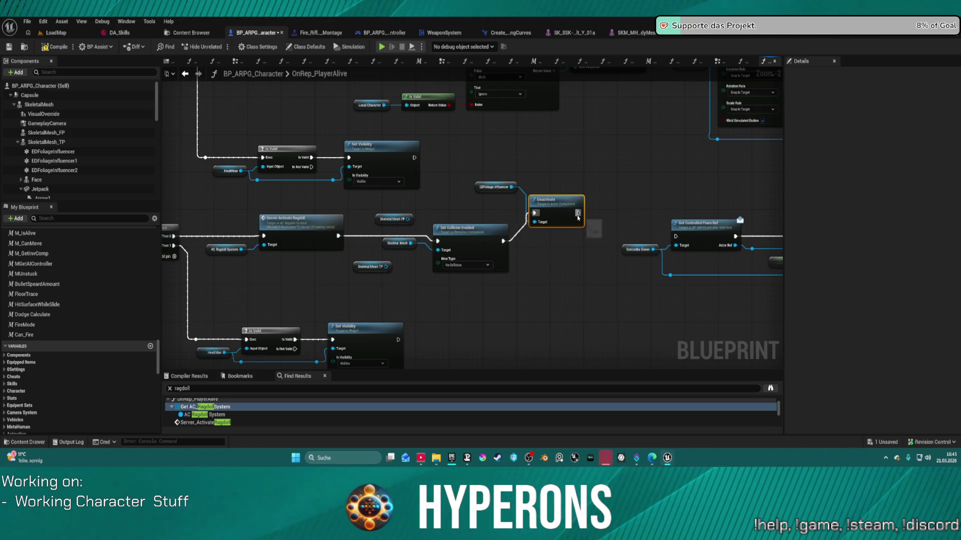
drag(578, 217, 676, 237)
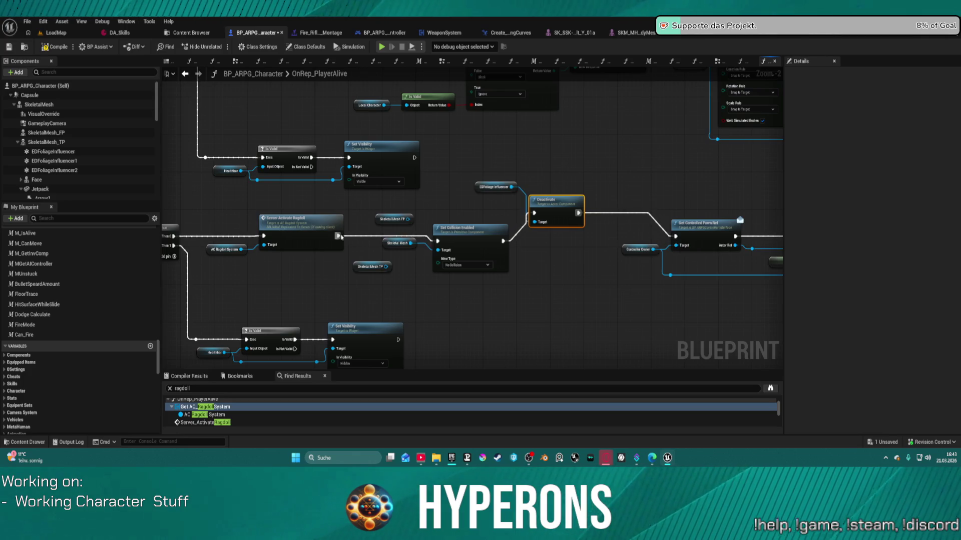
drag(339, 237, 535, 214)
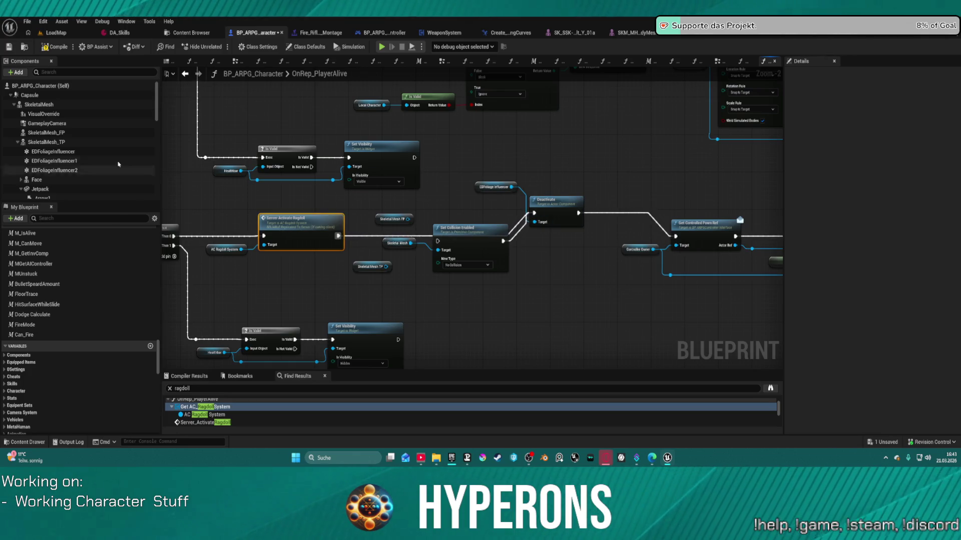
Step: Feed the EDFoliageInfluencer components into Deactivate, compile, and start a play test
mouse_move(54, 160)
mouse_down()
mouse_move(521, 206)
mouse_move(541, 225)
mouse_move(500, 215)
mouse_up()
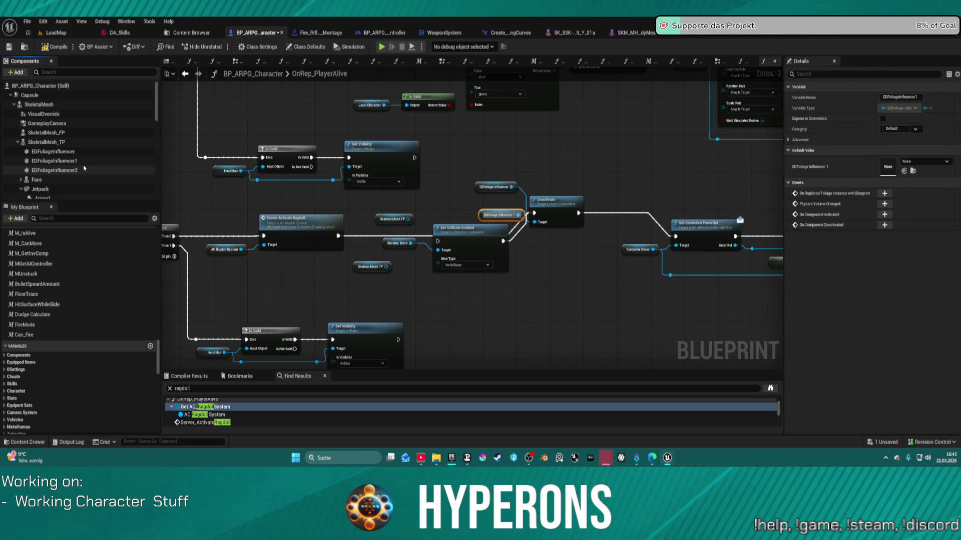
drag(84, 169, 501, 215)
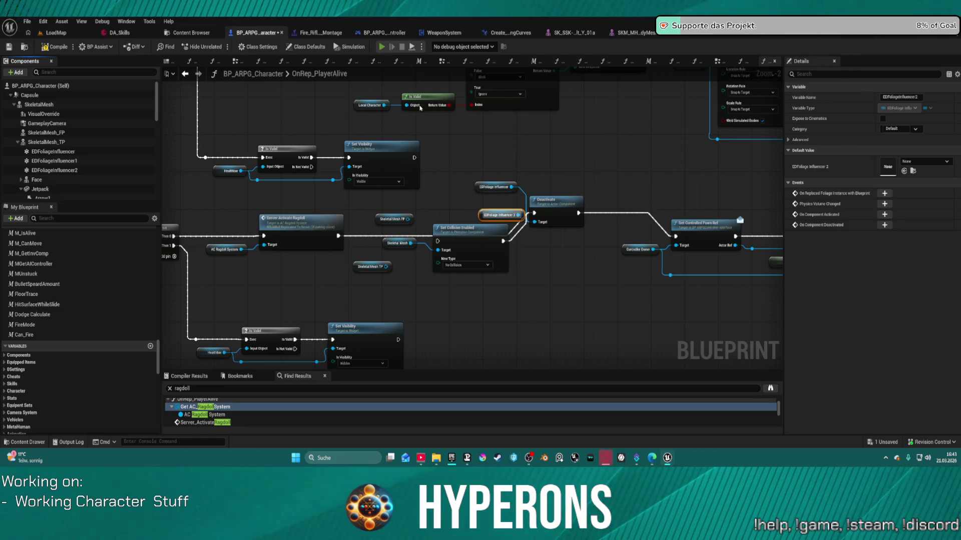
key(F7)
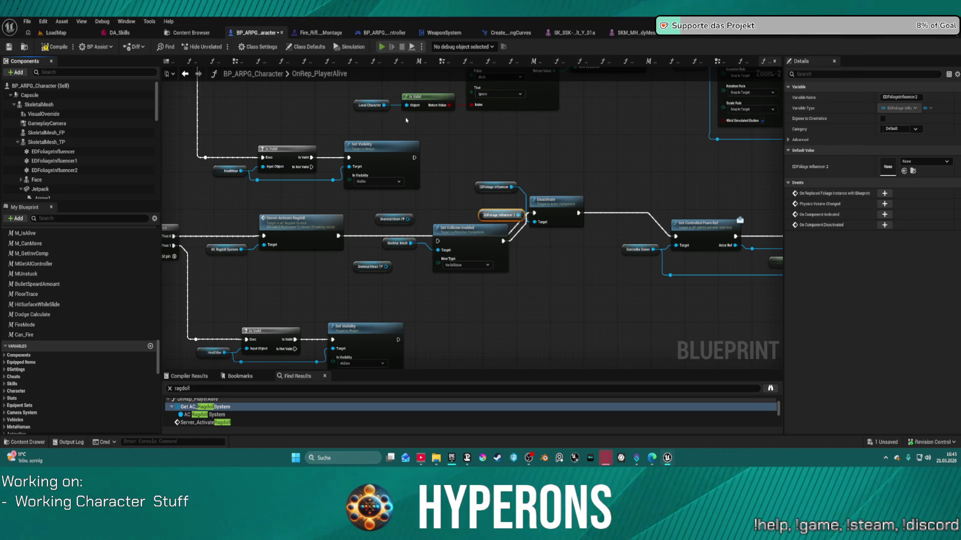
key(alt+p)
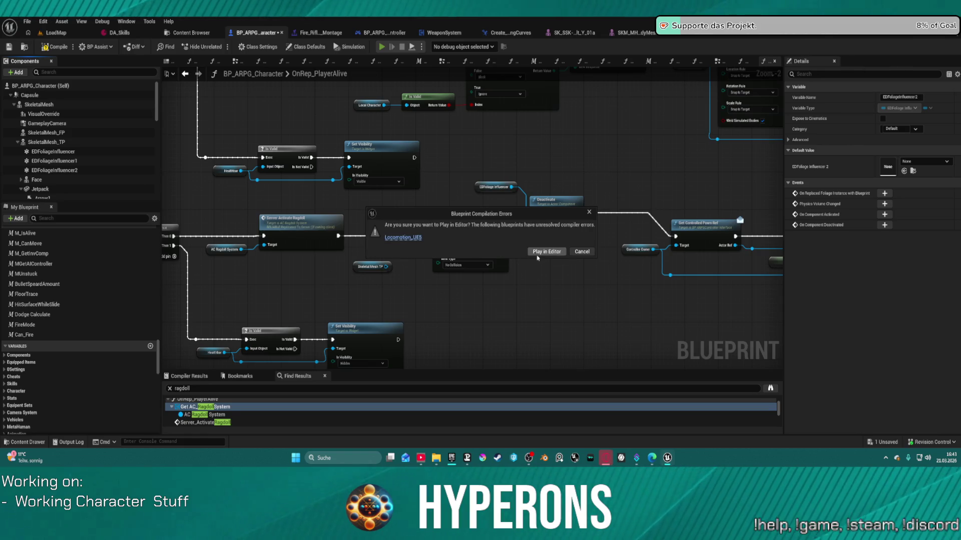
Step: Play despite the compile errors, watch the death reach the RESPAWN? prompt, then stop
click(541, 253)
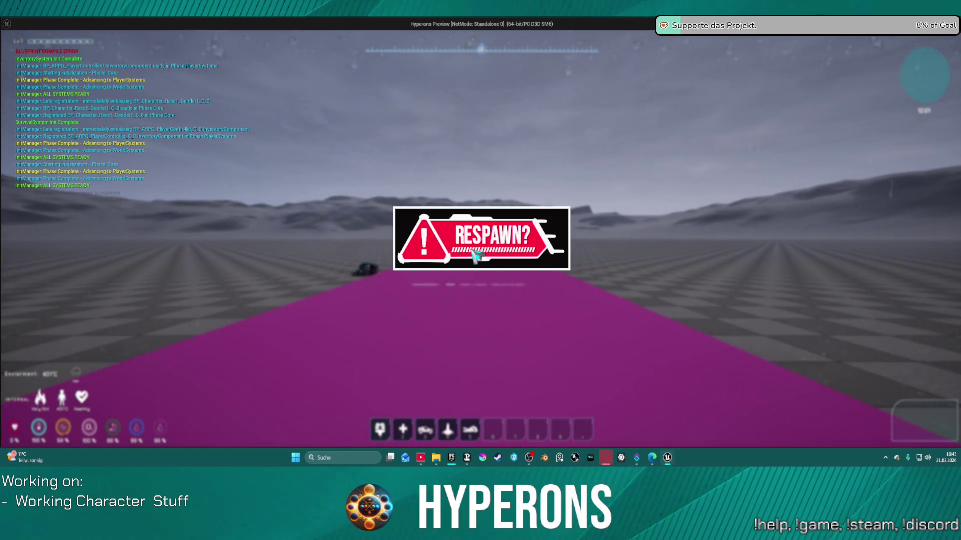
key(Escape)
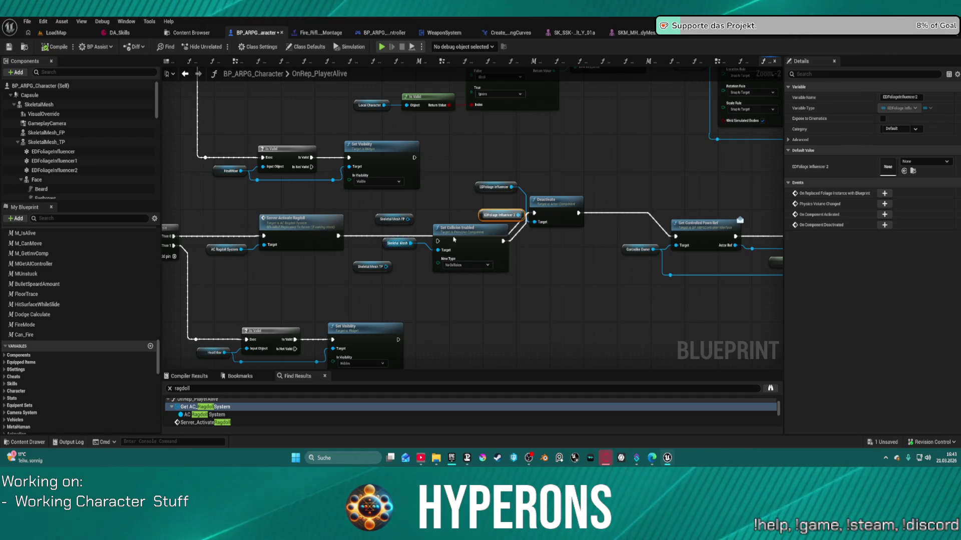
Step: Delete the foliage influencer and Deactivate nodes and connect Server Activate Ragdoll to Get Controlled Pawn Ref
click(503, 242)
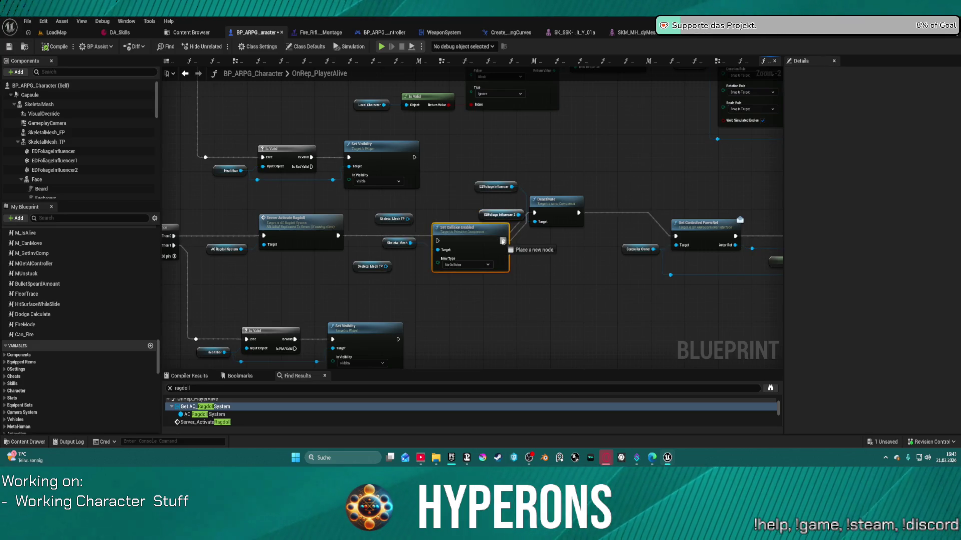
mouse_move(502, 242)
mouse_down()
mouse_move(496, 236)
mouse_move(675, 237)
mouse_up()
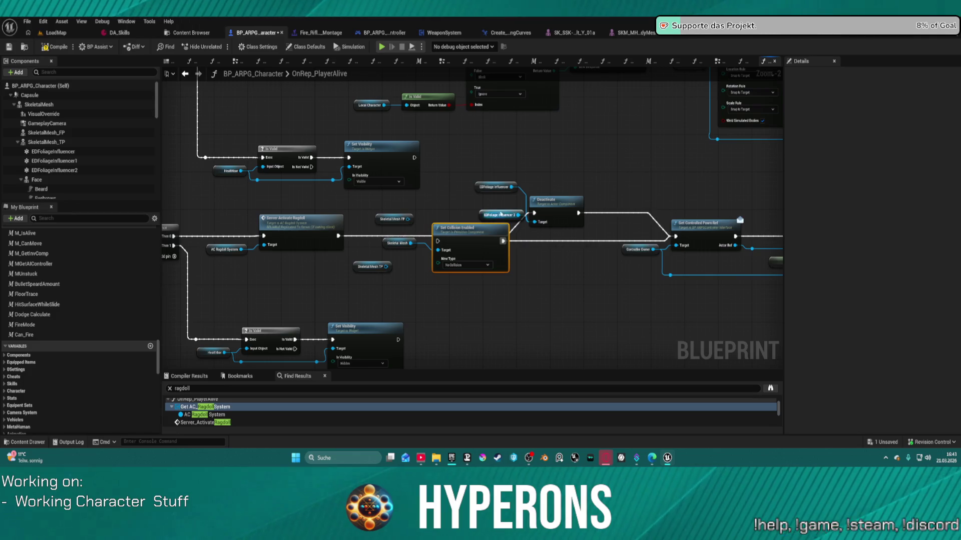
click(501, 214)
ctrl+click(494, 187)
ctrl+click(551, 213)
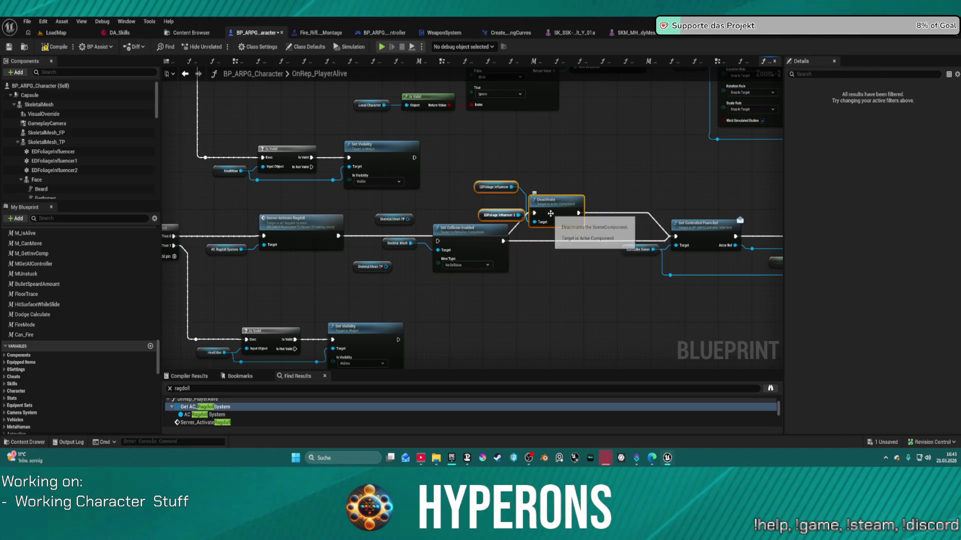
key(Delete)
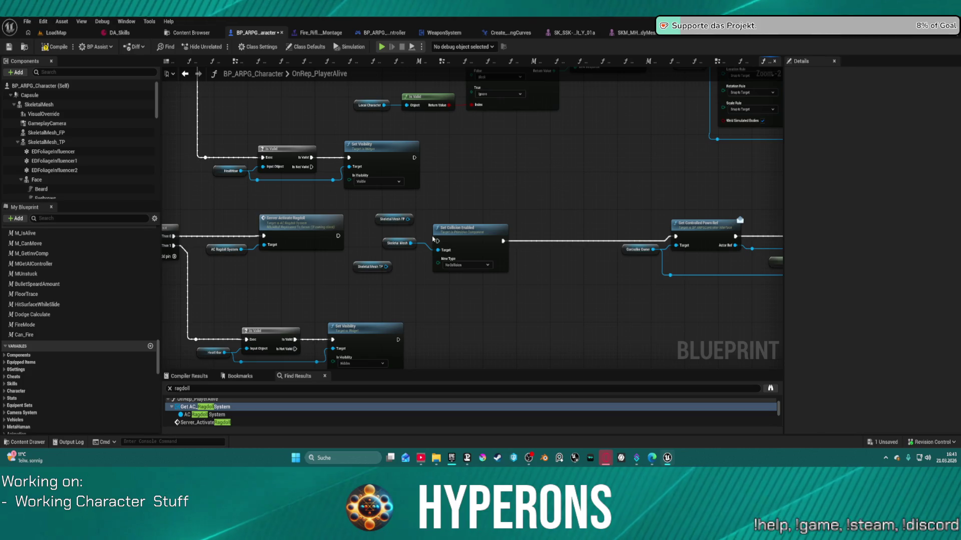
drag(338, 236, 675, 236)
Step: Set SkeletalMesh_TP's Collision Enabled to No Collision and compile the character Blueprint
click(68, 143)
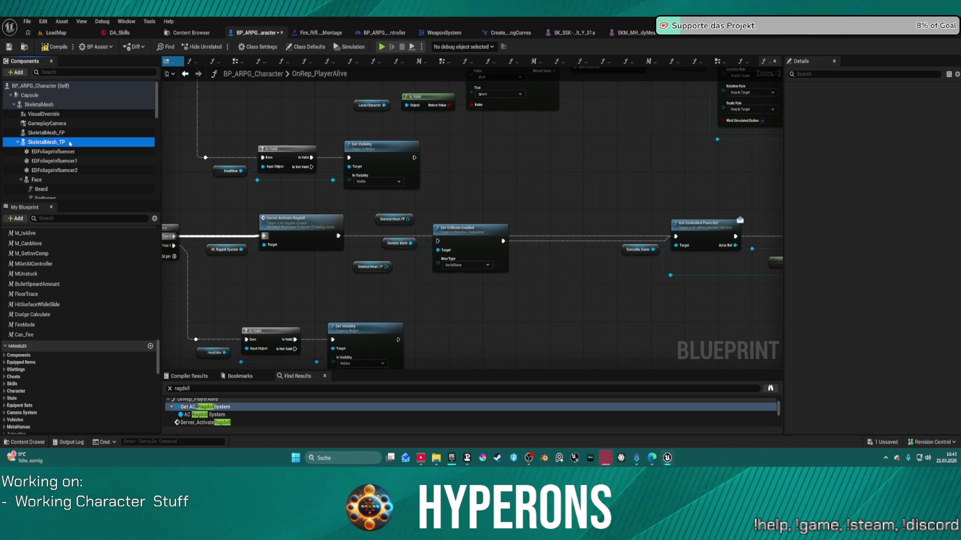
scroll(892, 259, down, 15)
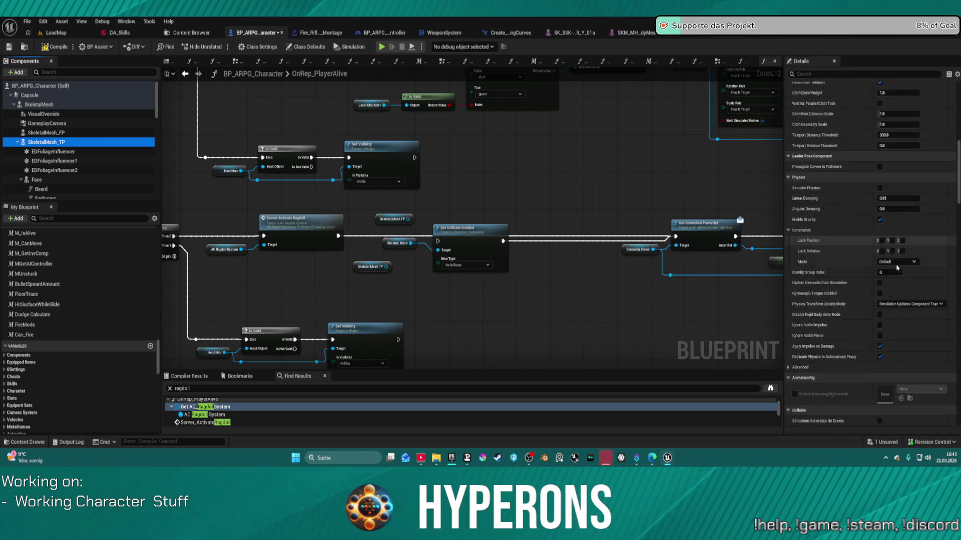
scroll(891, 259, down, 3)
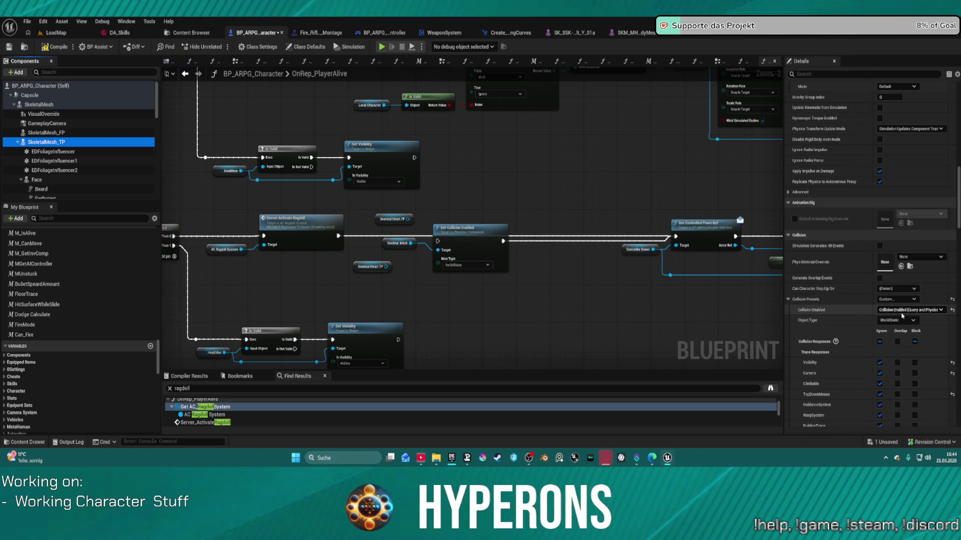
click(902, 312)
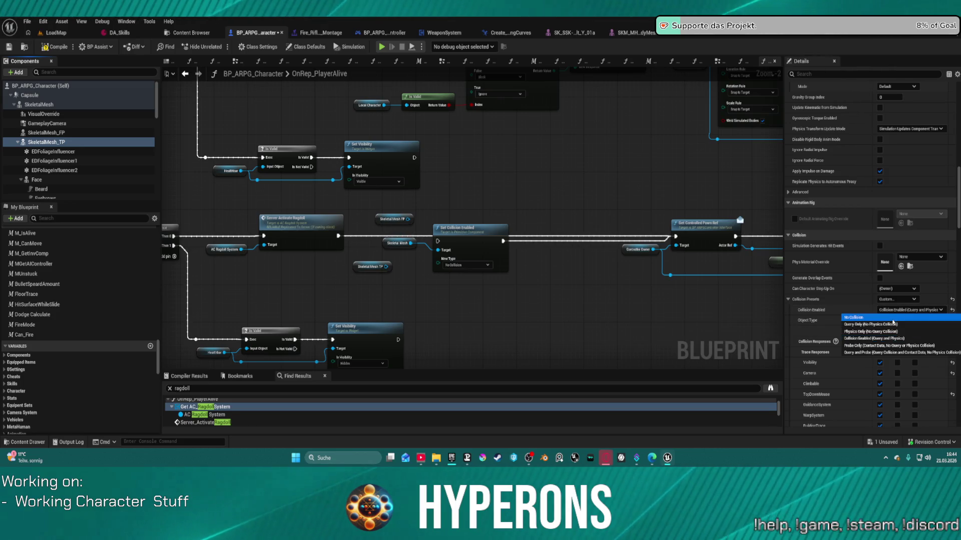
click(893, 319)
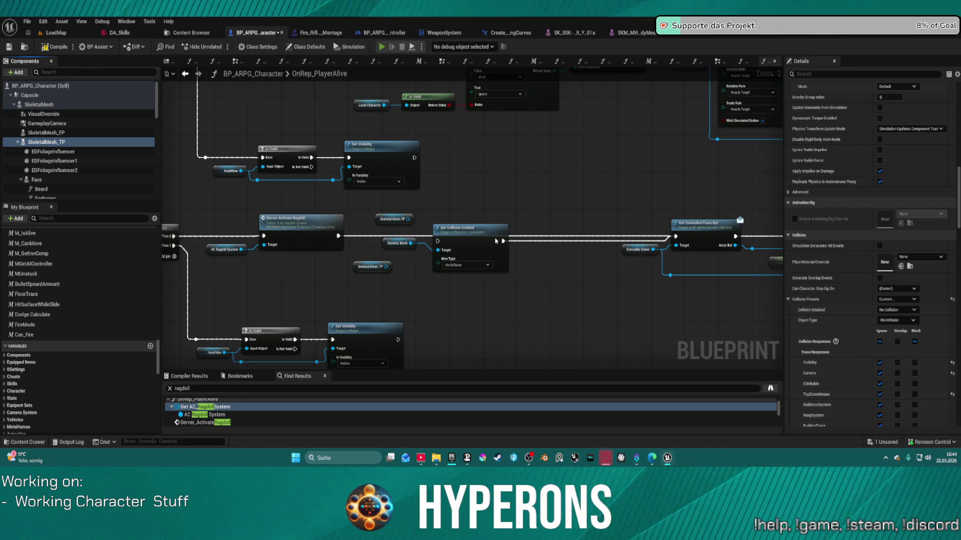
key(F7)
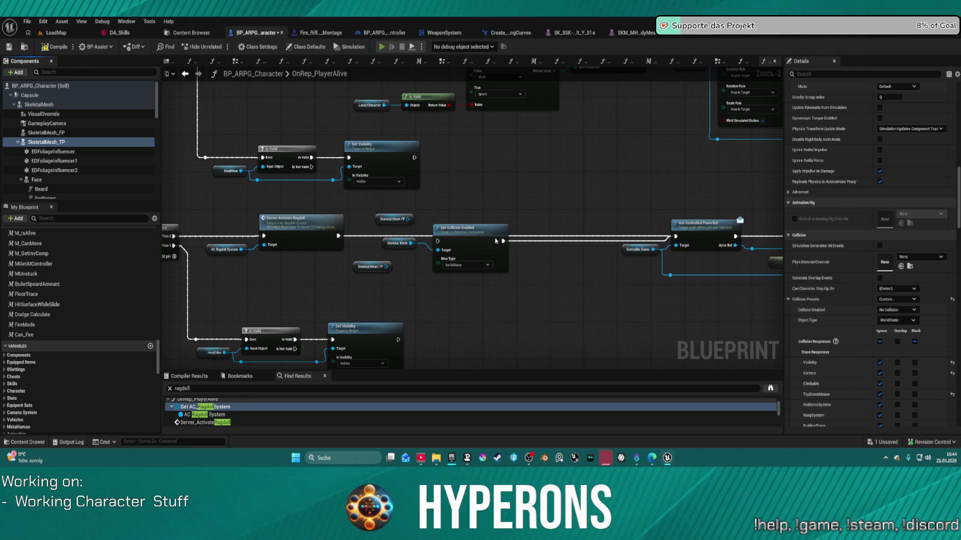
Step: Play-test despite the compile errors, watch the ragdoll death at the RESPAWN? prompt, then end the session
click(578, 254)
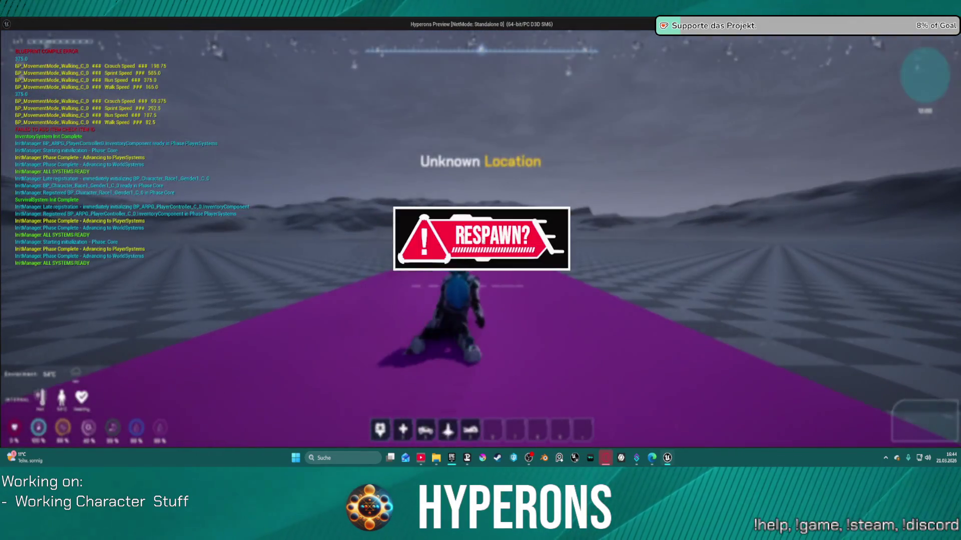
key(Escape)
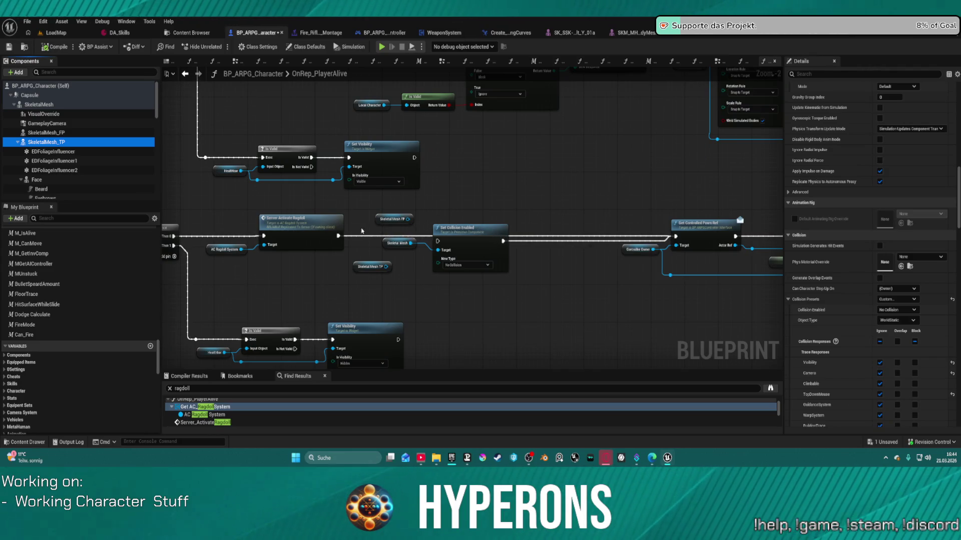
Step: Make Skeletal Mesh TP the only target of Set Collision Enabled by removing the FP and base mesh references
drag(340, 238, 440, 243)
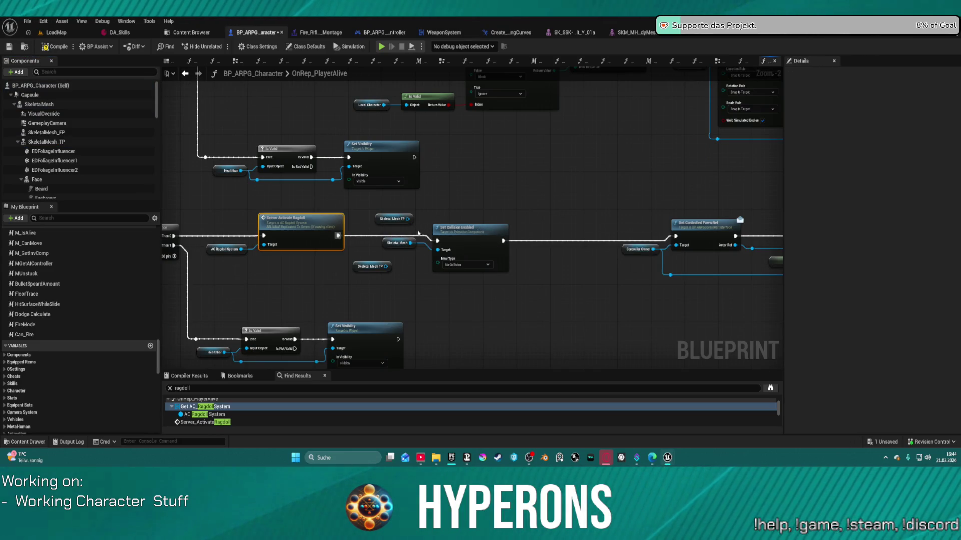
mouse_move(377, 214)
mouse_down()
mouse_move(415, 247)
mouse_move(440, 253)
mouse_up()
key(Delete)
click(371, 267)
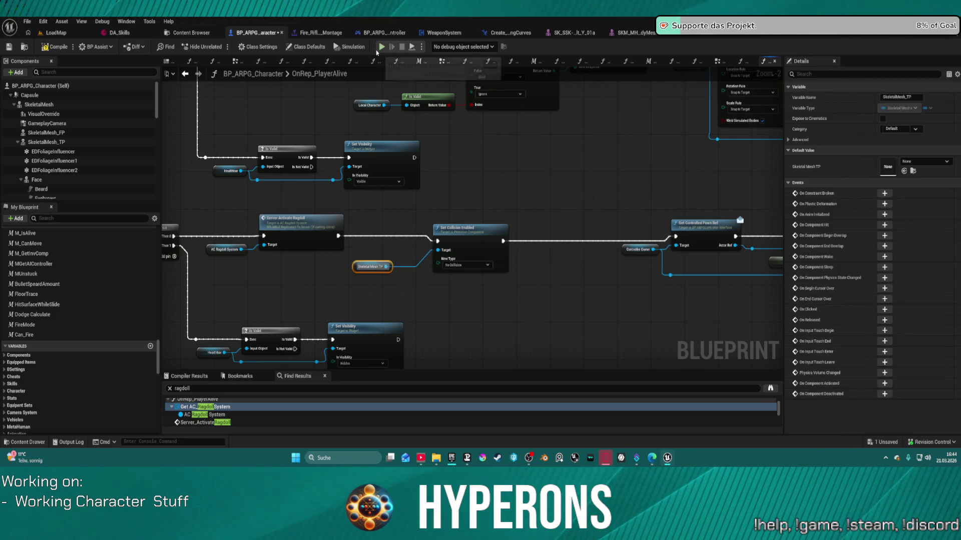
click(92, 144)
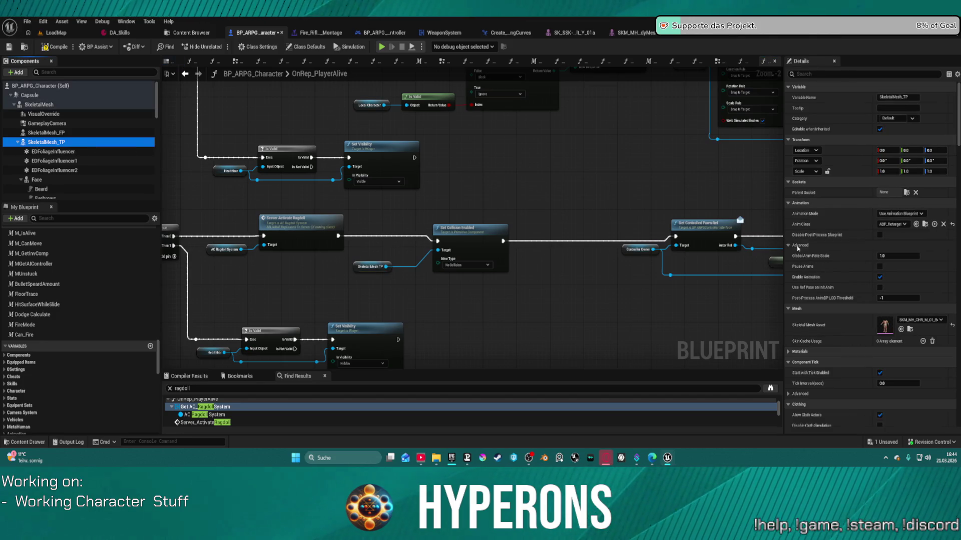
Step: Move Set Collision Enabled and Skeletal Mesh TP ahead of Server Activate Ragdoll, fed from the sequence's Then 0
mouse_move(354, 221)
mouse_down()
mouse_move(423, 283)
mouse_move(508, 280)
mouse_up()
key(Delete)
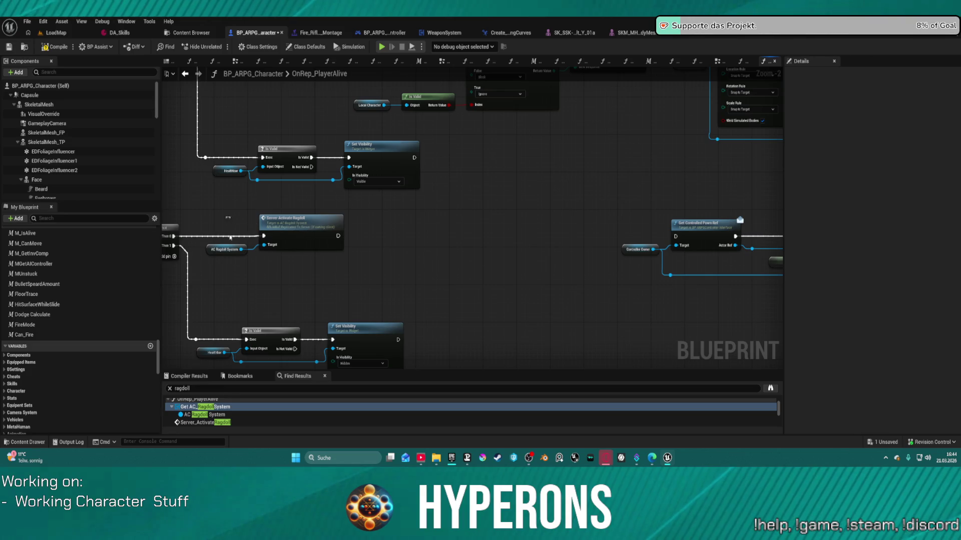
mouse_move(229, 238)
mouse_down()
mouse_move(305, 256)
mouse_move(484, 229)
mouse_move(457, 229)
mouse_move(676, 236)
mouse_up()
key(ctrl+v)
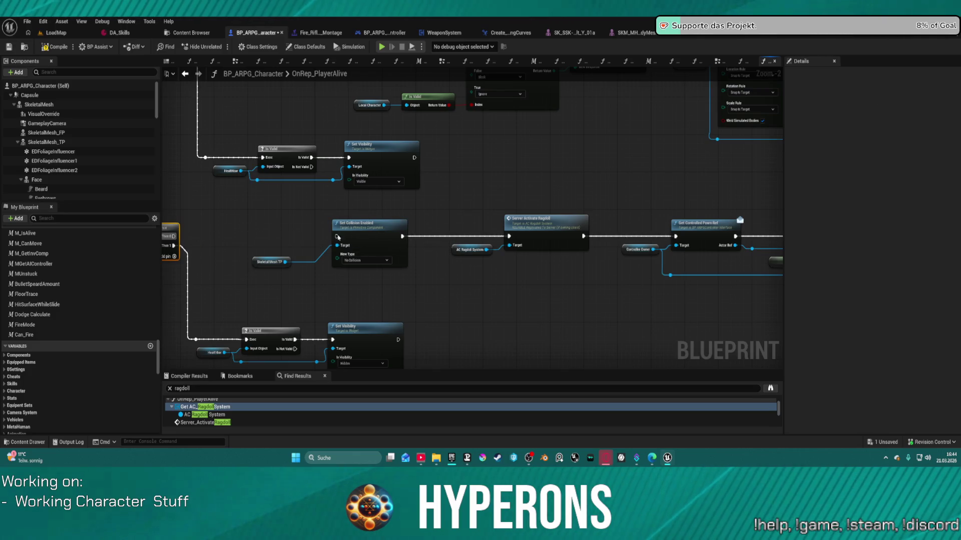
mouse_move(175, 237)
mouse_down()
mouse_move(205, 234)
mouse_move(175, 236)
mouse_up()
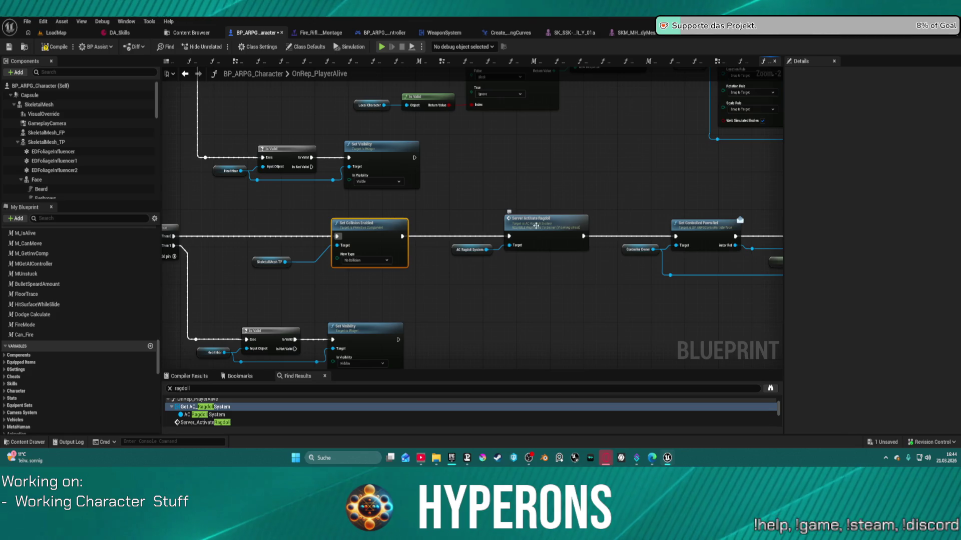
Step: Set SkeletalMesh_TP's Collision Enabled to Collision Enabled (Query and Physics) and compile the Blueprint
click(46, 142)
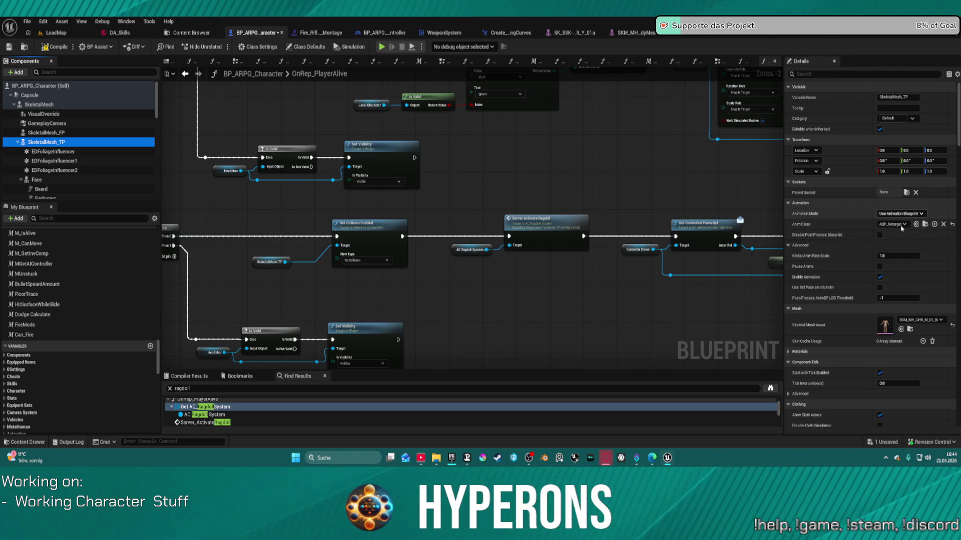
scroll(898, 260, down, 10)
scroll(900, 305, up, 5)
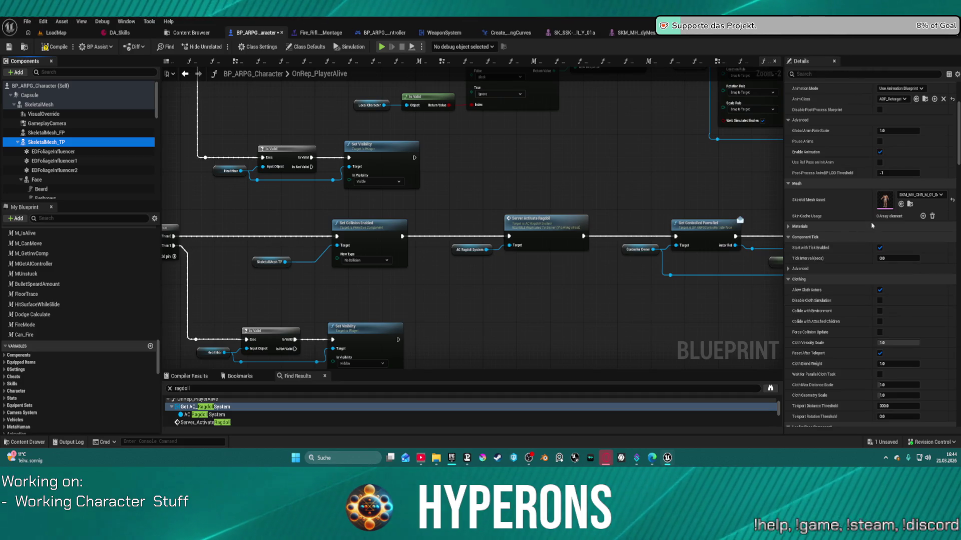
scroll(837, 324, down, 10)
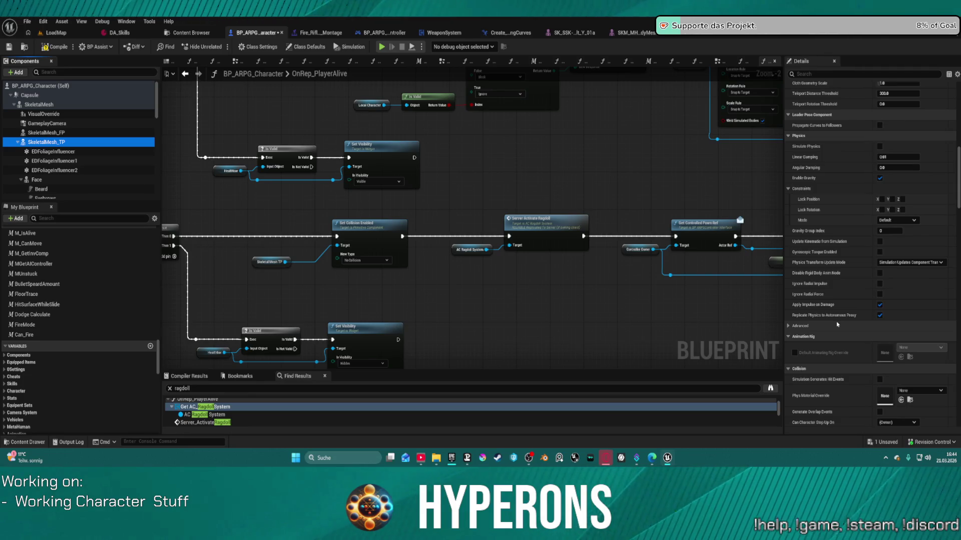
scroll(838, 324, down, 3)
click(908, 370)
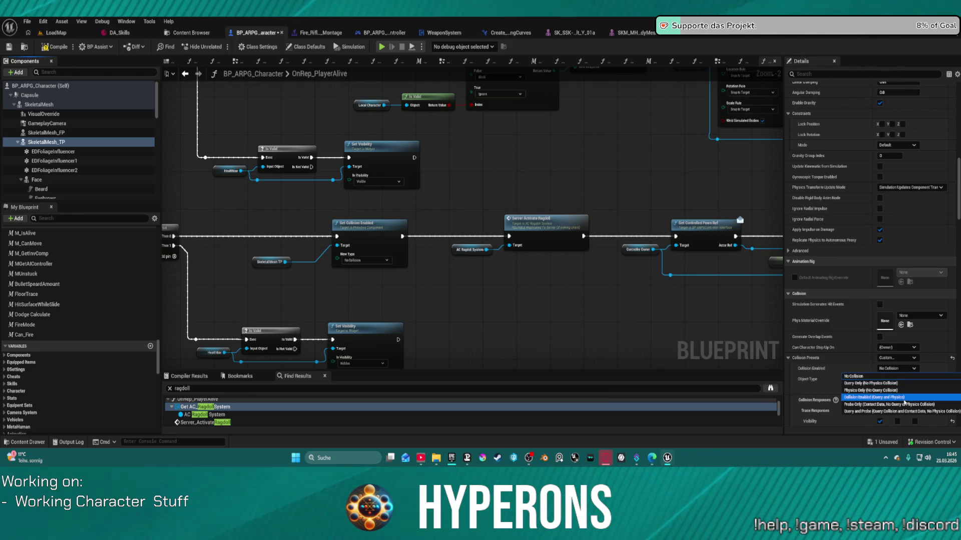
click(903, 398)
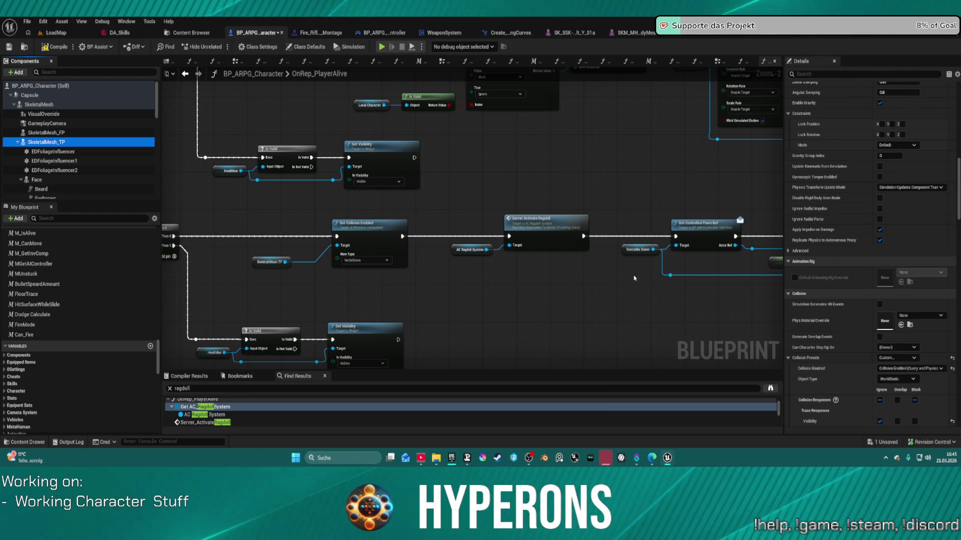
click(58, 47)
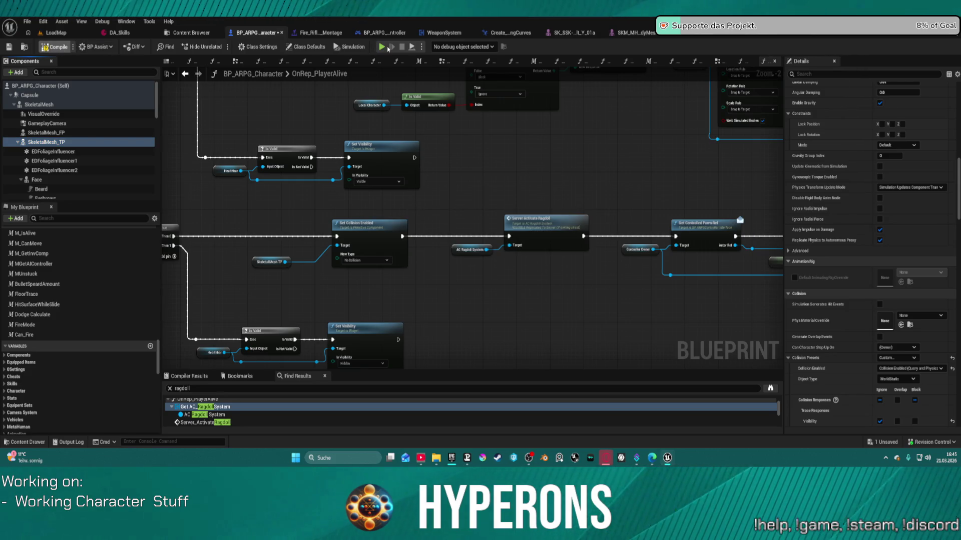
Step: Run Play in Editor despite errors, die on the pink platform, respawn, and walk onto it again
click(383, 48)
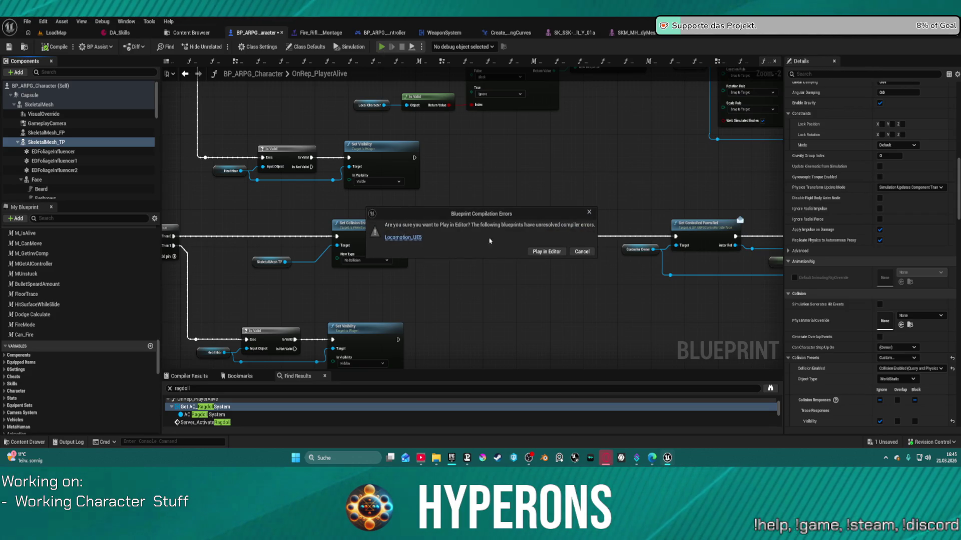
click(537, 250)
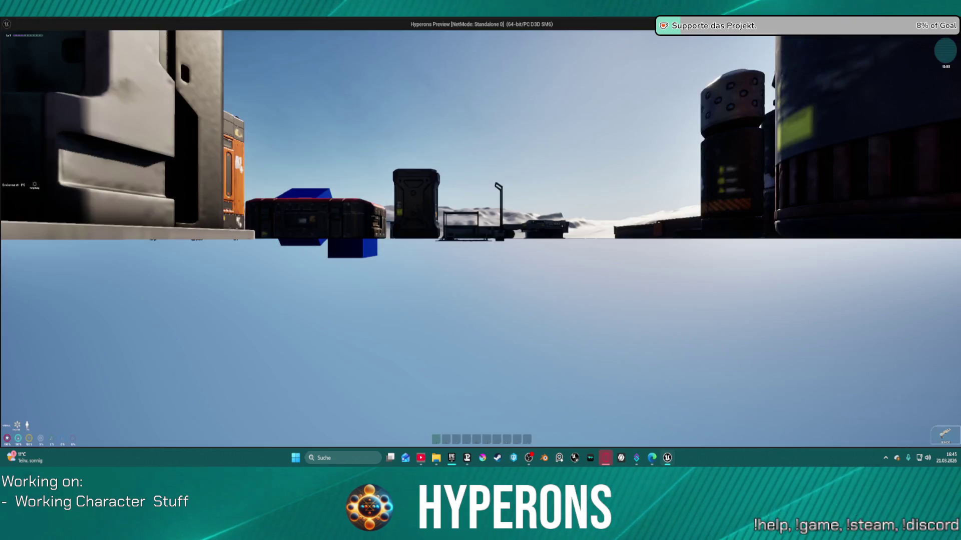
key(w)
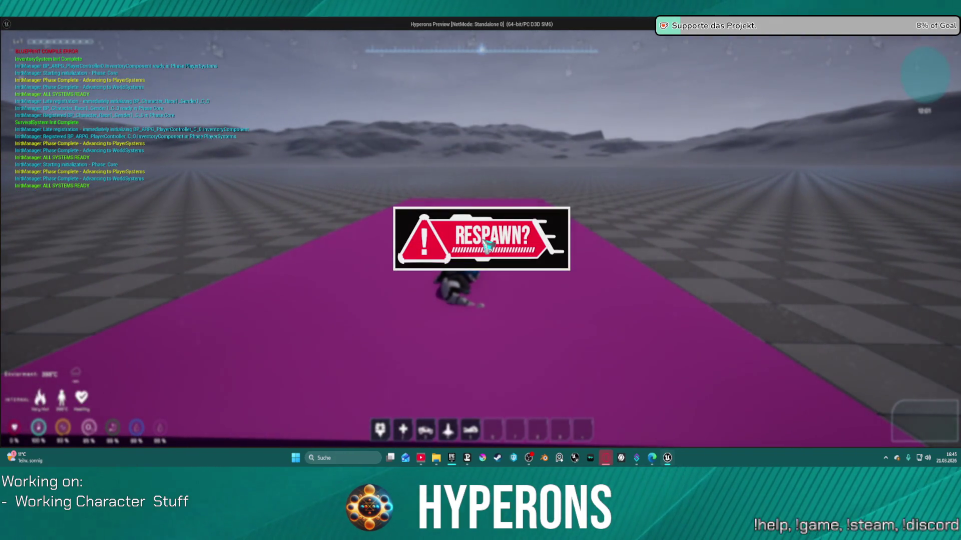
click(487, 245)
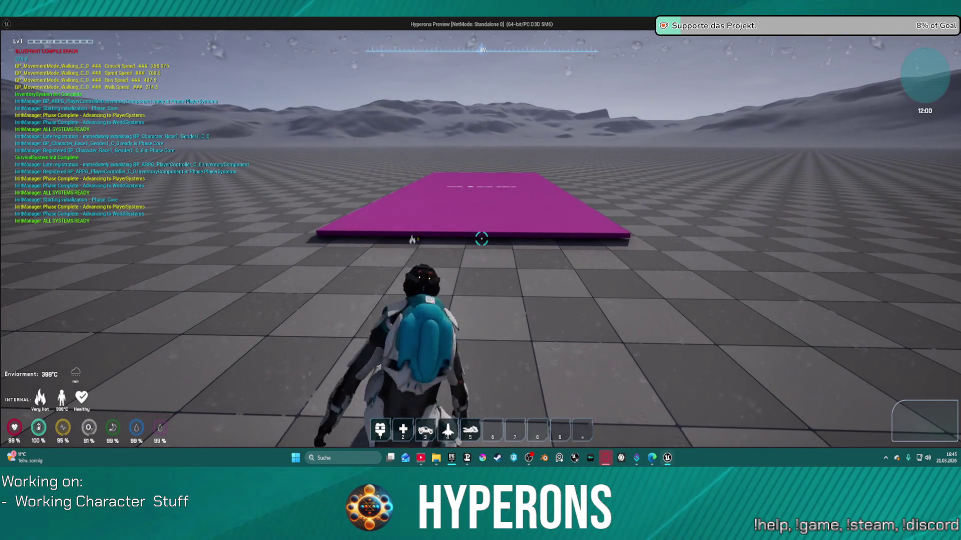
key(w)
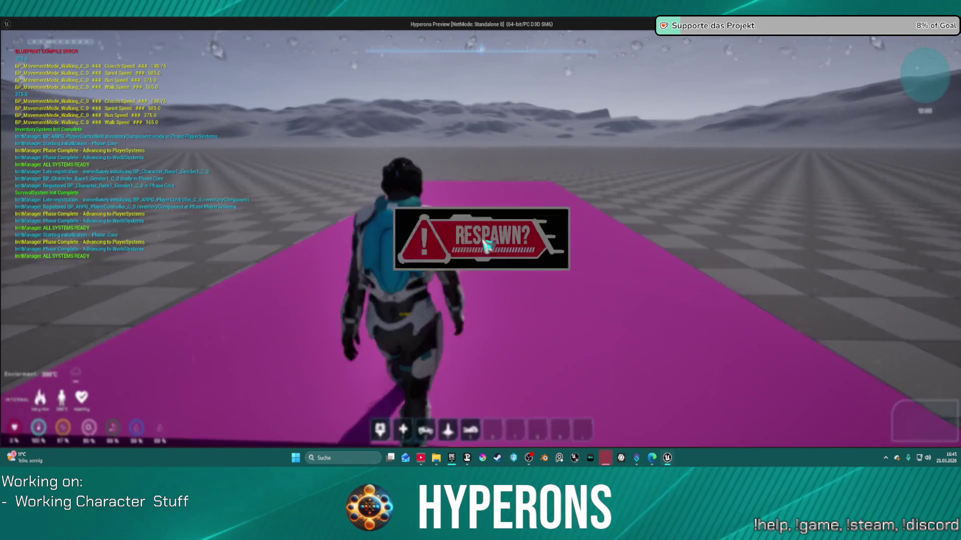
Step: Respawn, stop the play test, and select Set Collision Enabled with its mesh input node
click(487, 245)
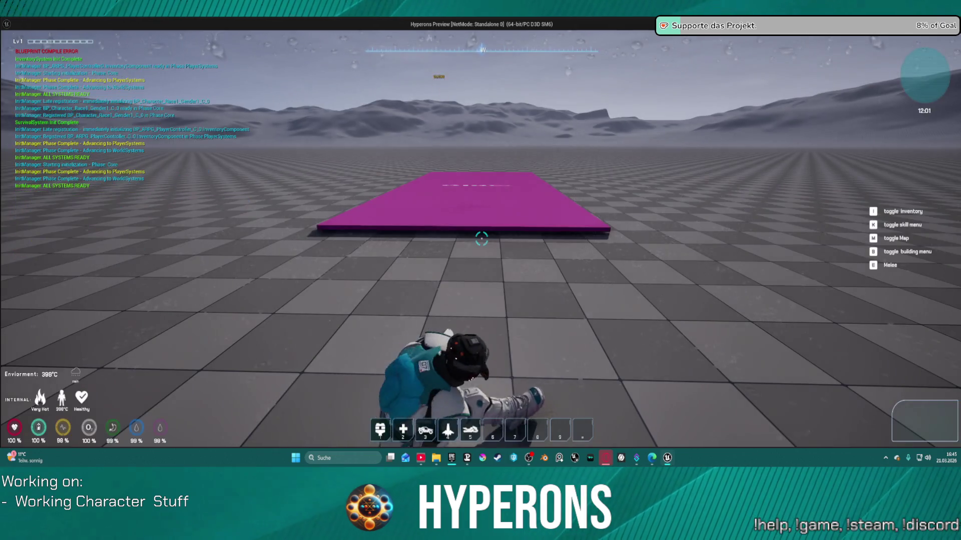
key(Escape)
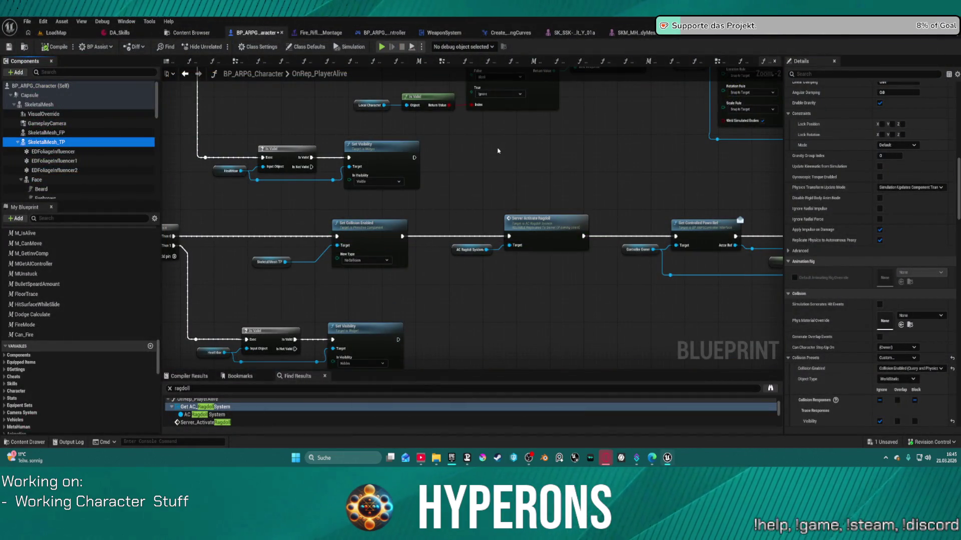
drag(249, 239, 368, 283)
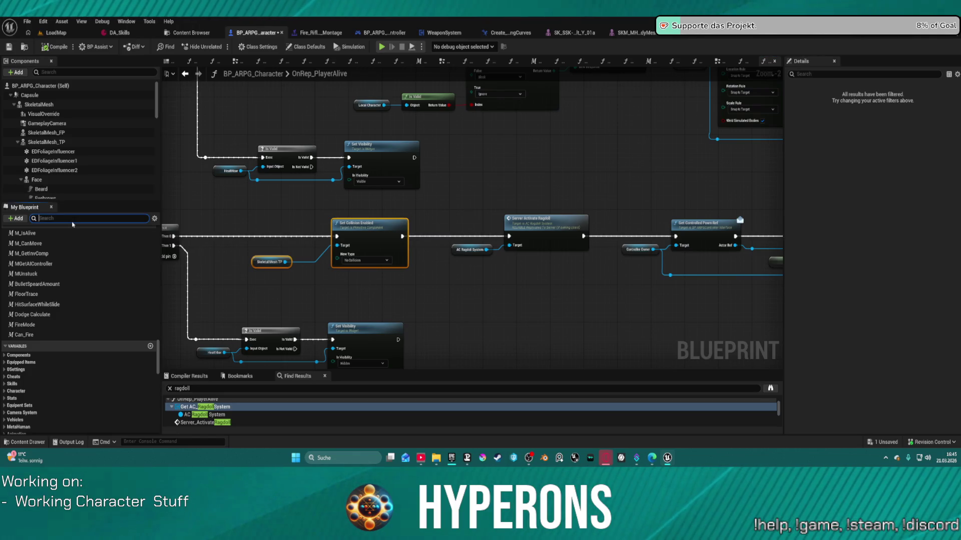
Step: Filter the My Blueprint member list by 'play'
text(p)
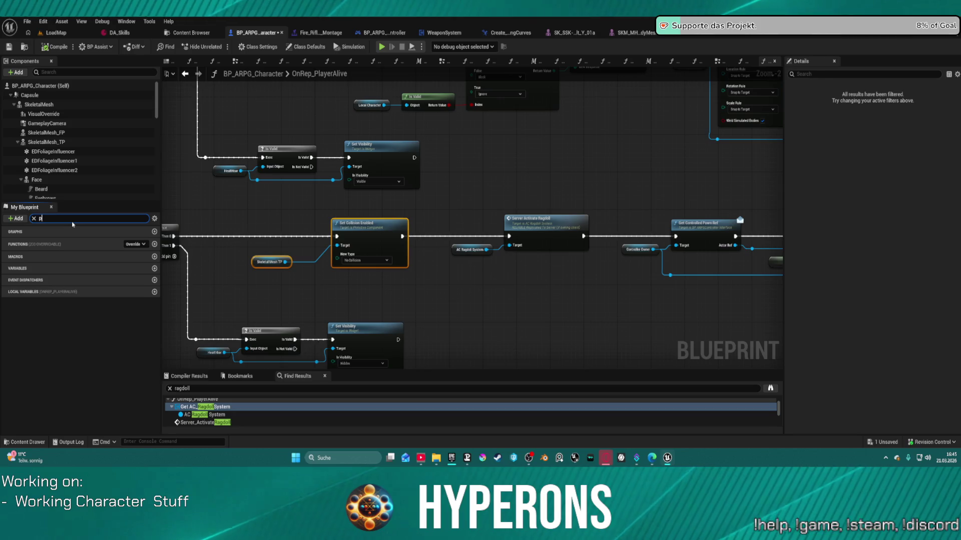
key(BackSpace)
text(on res)
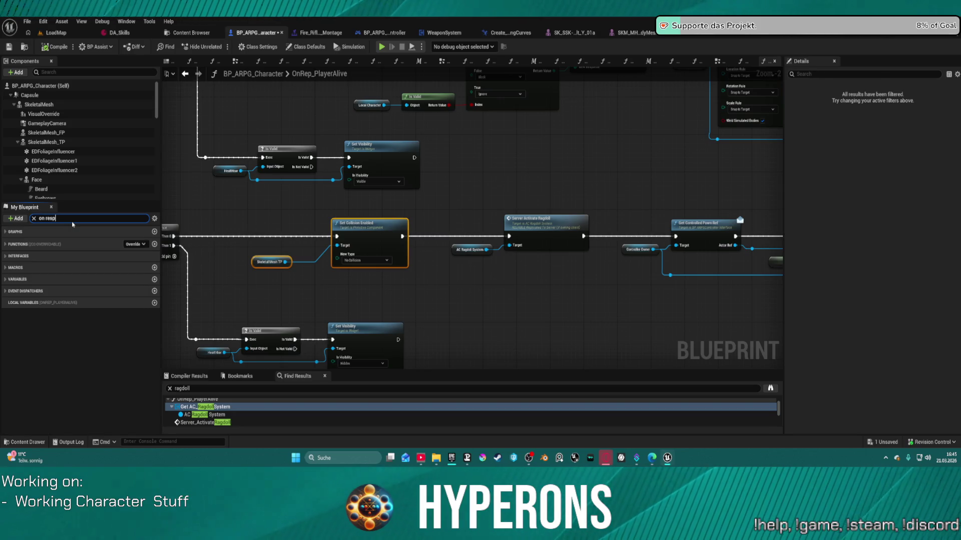
text(a)
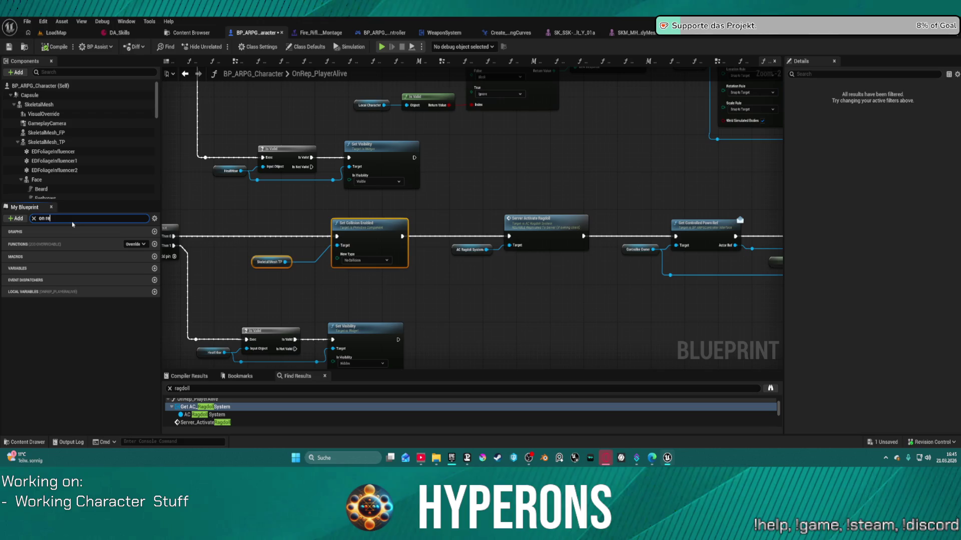
text(es)
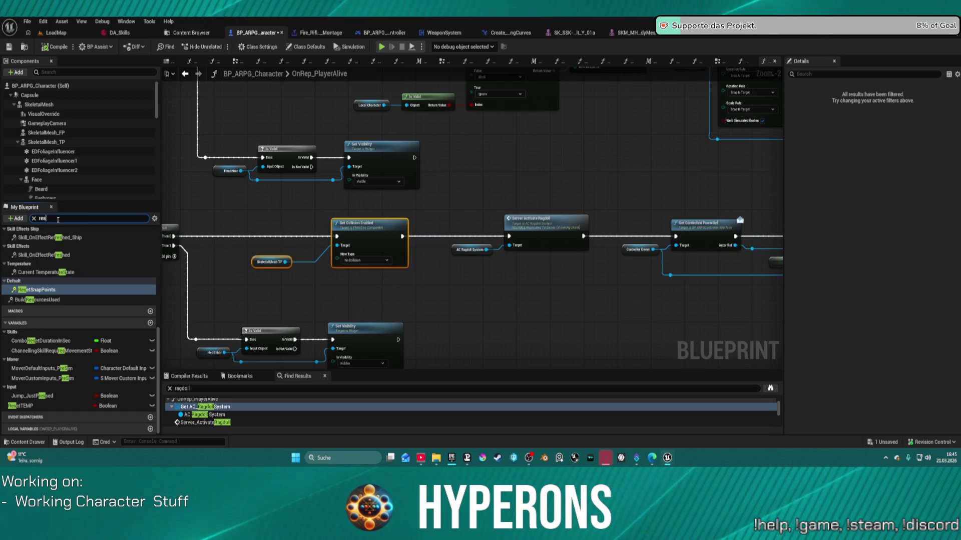
key(BackSpace)
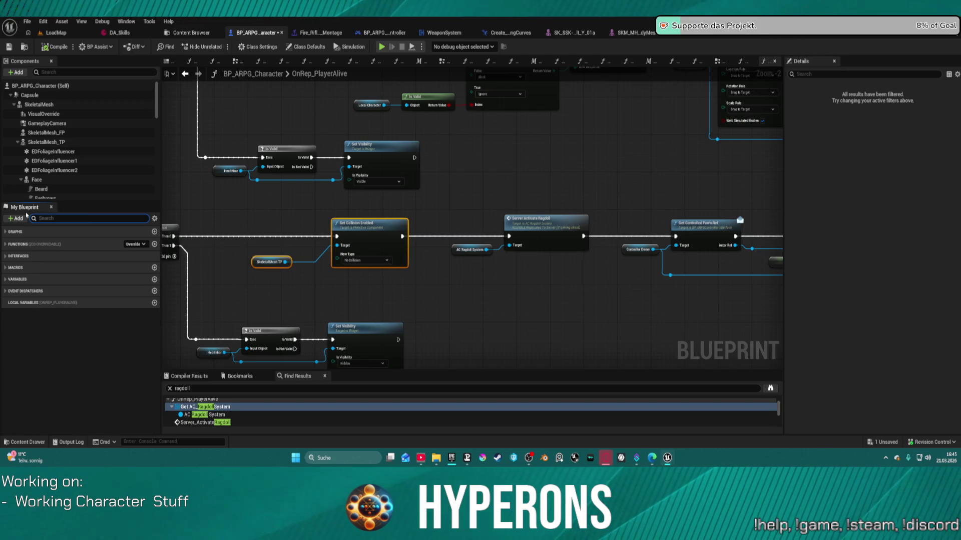
text(play)
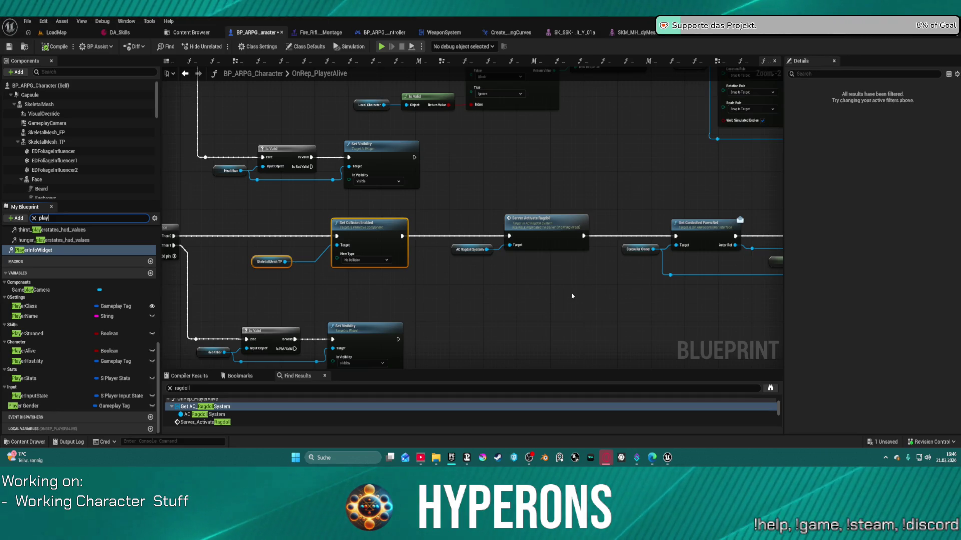
Step: Move the Skeletal Mesh TP node down and right and re-centre the collision nodes
click(255, 260)
drag(255, 260, 281, 279)
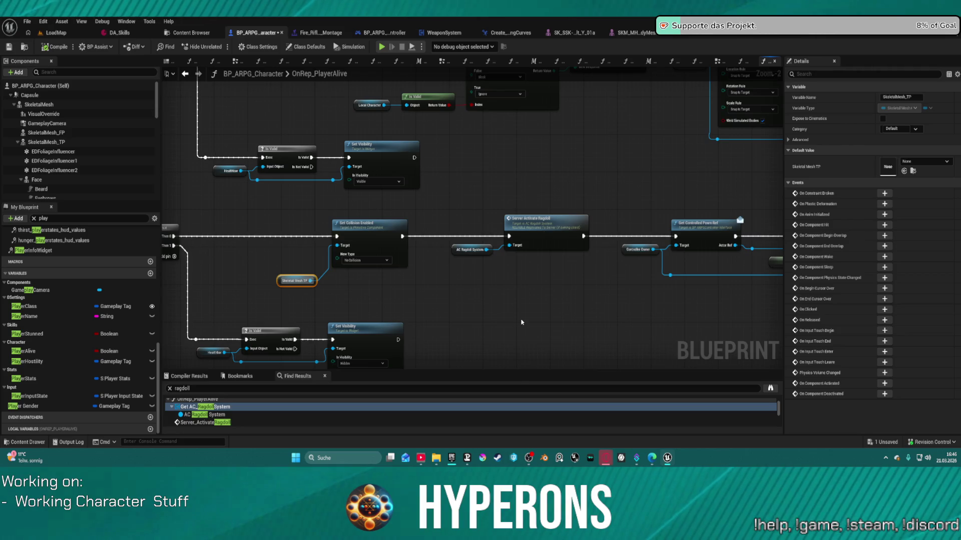
drag(257, 296, 312, 283)
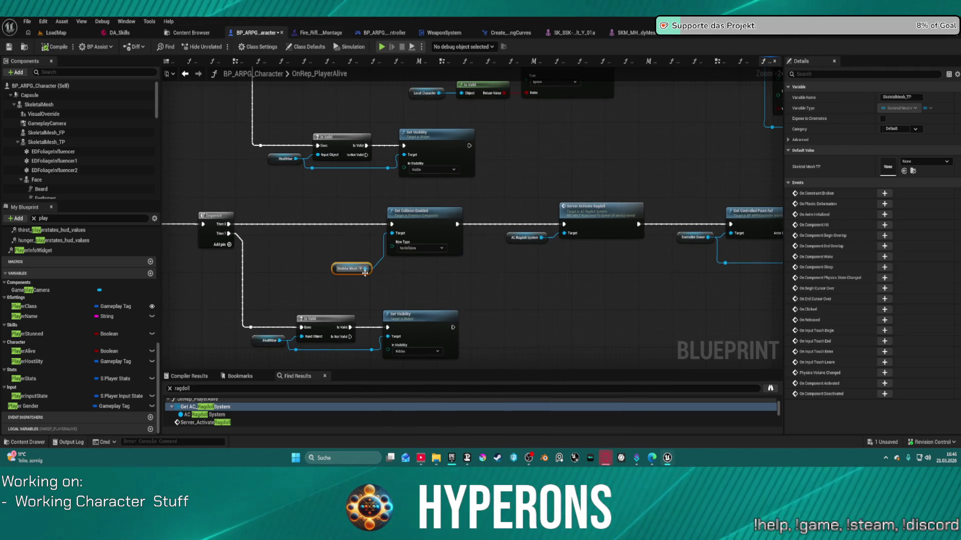
drag(357, 244, 415, 269)
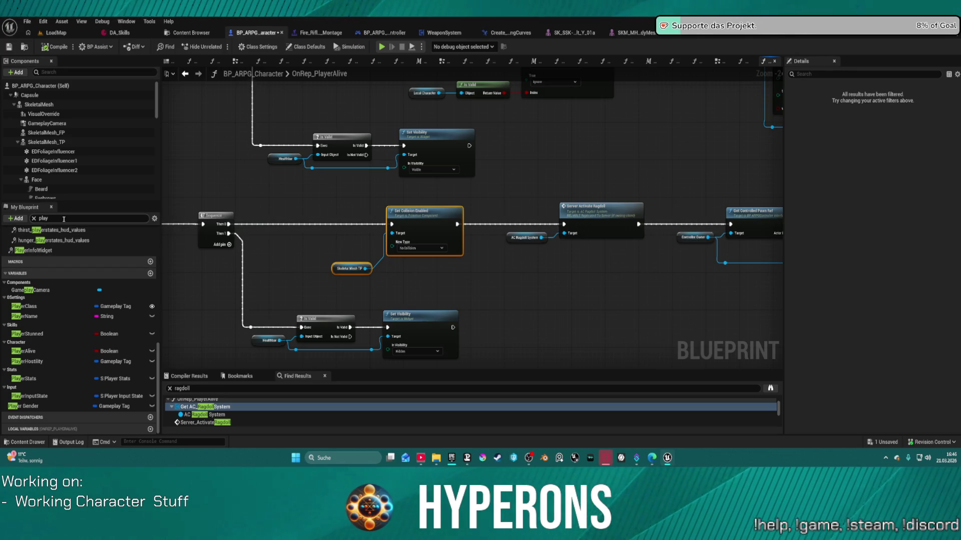
Step: Refine the member search to 'player alive' and inspect the PlayerAlive variable
text(er ali)
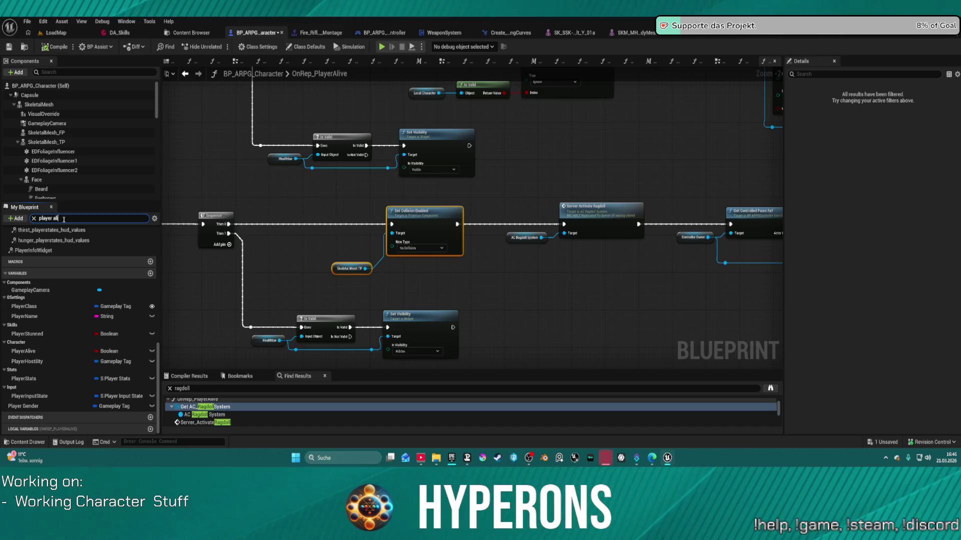
text(b)
text(e)
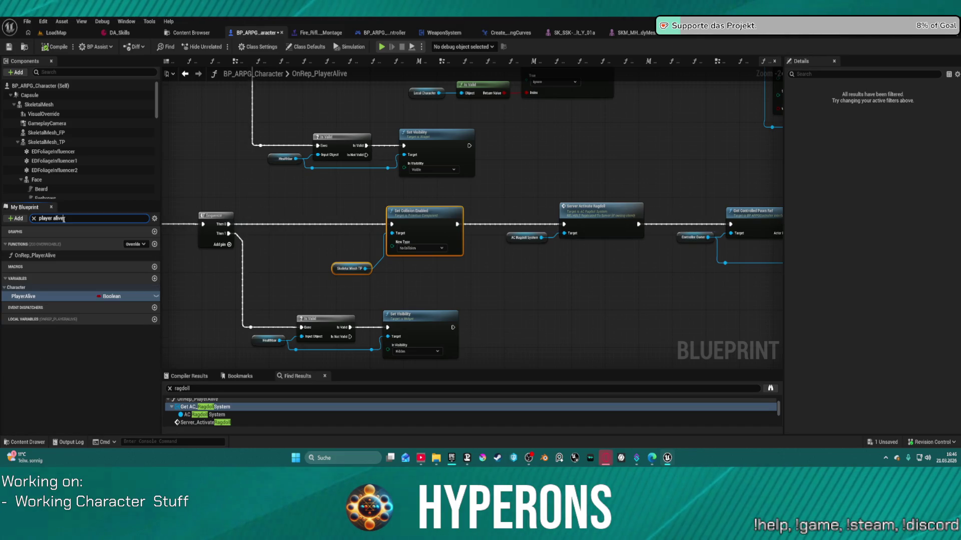
click(35, 296)
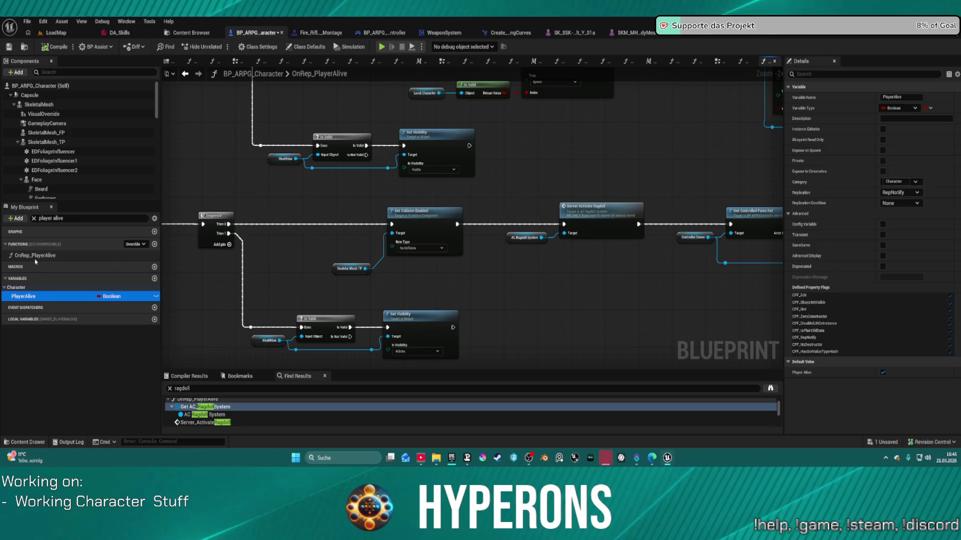
click(284, 271)
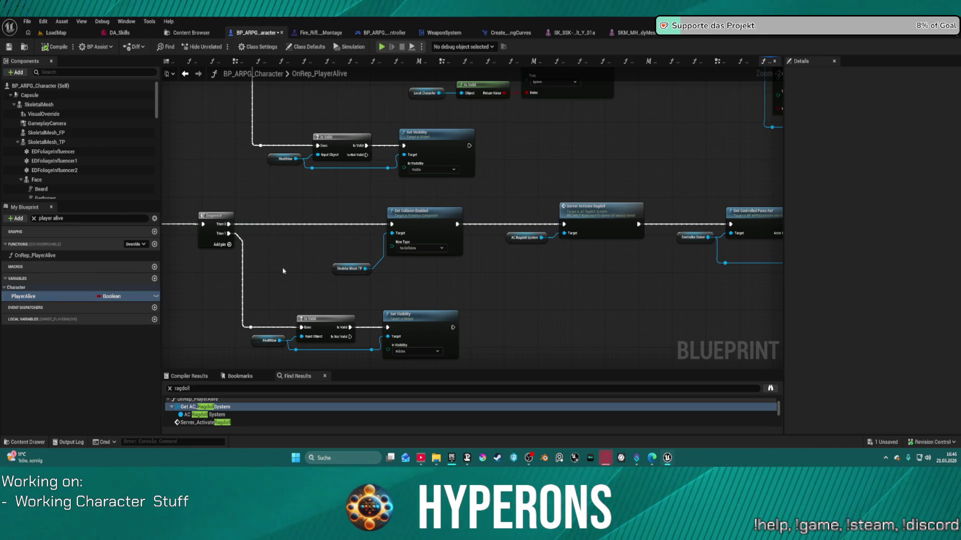
Step: Review the collision, ragdoll and death controller nodes across the graph, then filter members by 'alive'
scroll(270, 273, down, 3)
mouse_move(290, 246)
mouse_down()
mouse_move(429, 274)
mouse_move(524, 266)
mouse_up()
scroll(304, 143, up, 3)
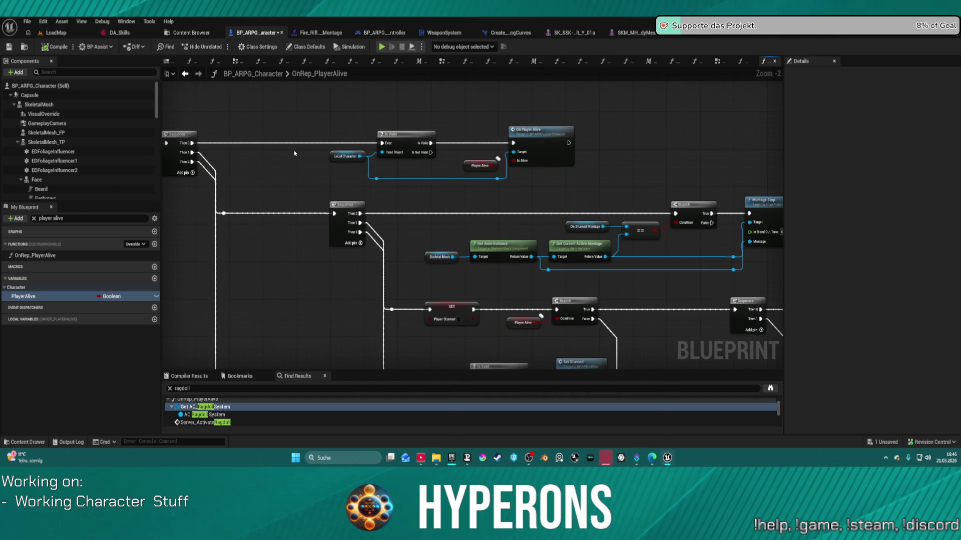
drag(292, 155, 86, 115)
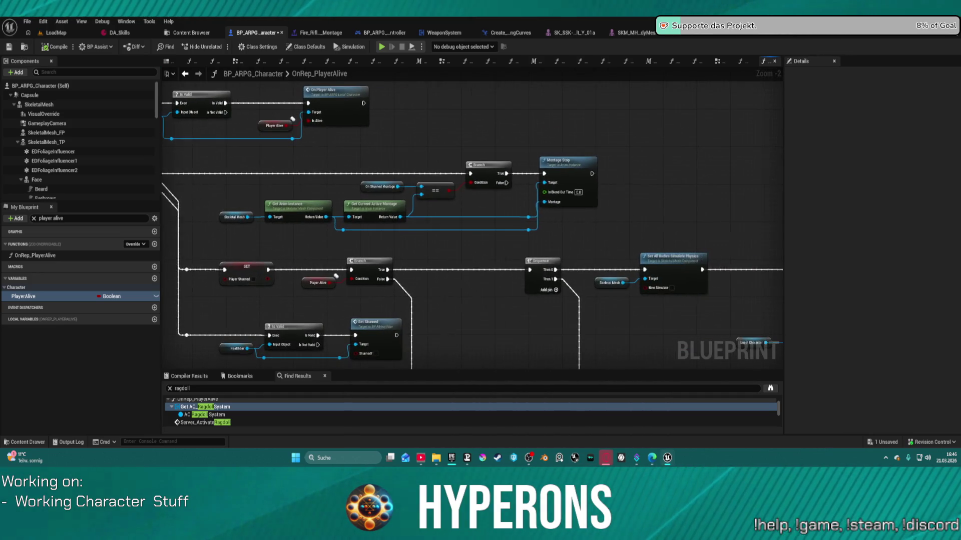
mouse_move(471, 220)
mouse_down()
mouse_move(576, 220)
mouse_move(626, 150)
mouse_move(333, 160)
mouse_up()
drag(638, 210, 473, 204)
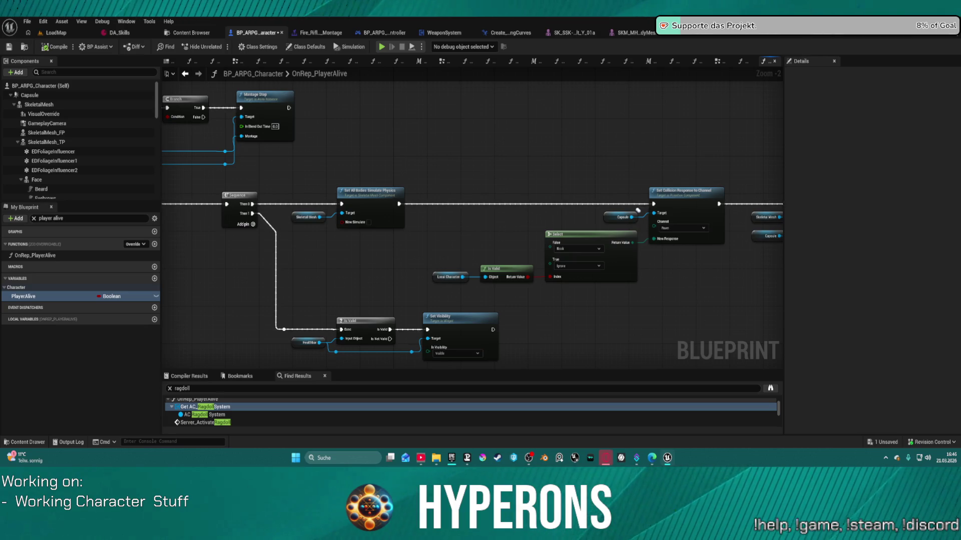
drag(638, 210, 757, 70)
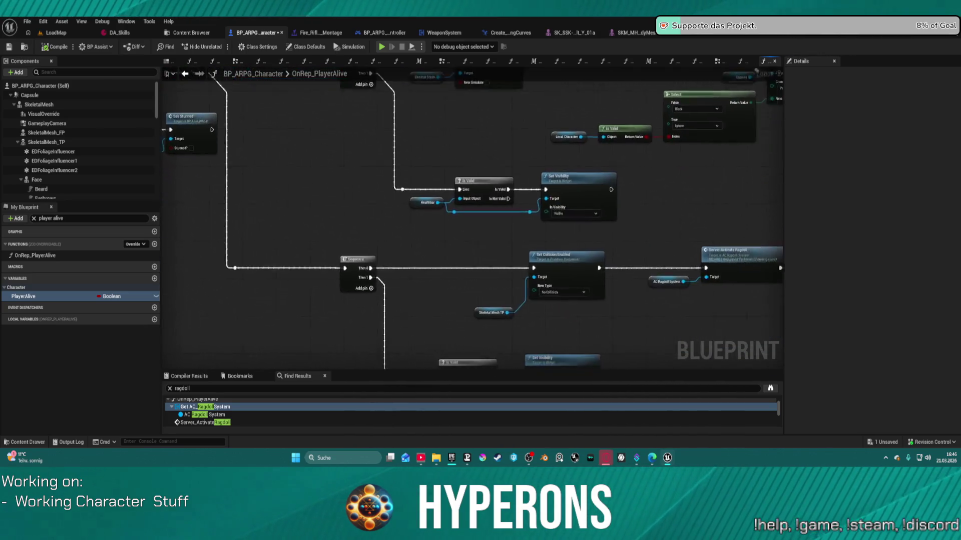
mouse_move(470, 221)
mouse_down()
mouse_move(396, 203)
mouse_move(426, 190)
mouse_move(393, 198)
mouse_move(500, 217)
mouse_up()
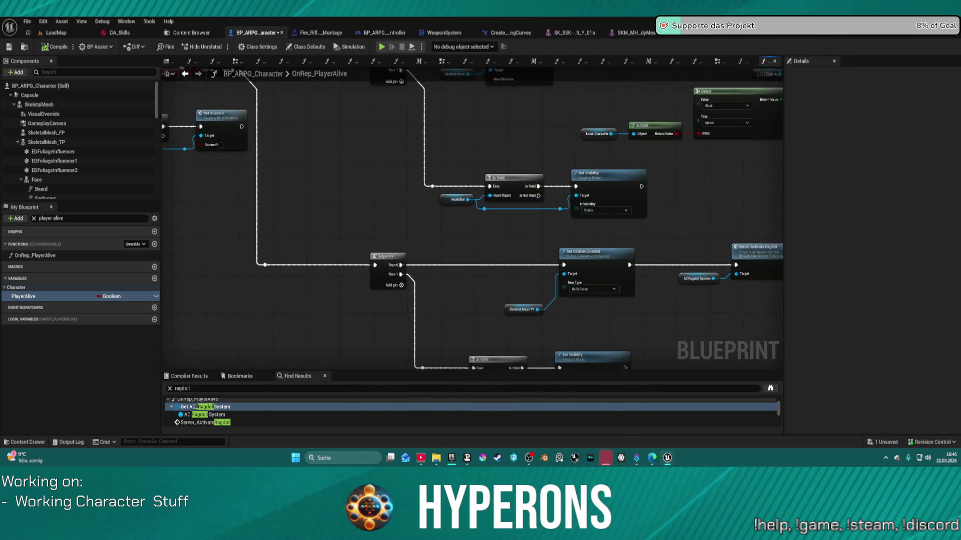
mouse_move(751, 235)
mouse_down()
mouse_move(243, 214)
mouse_move(545, 165)
mouse_up()
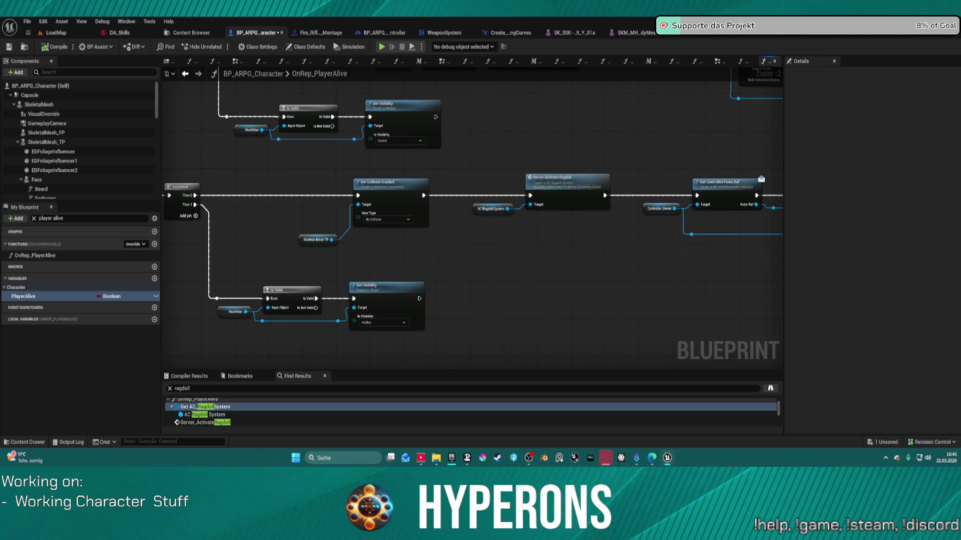
click(33, 219)
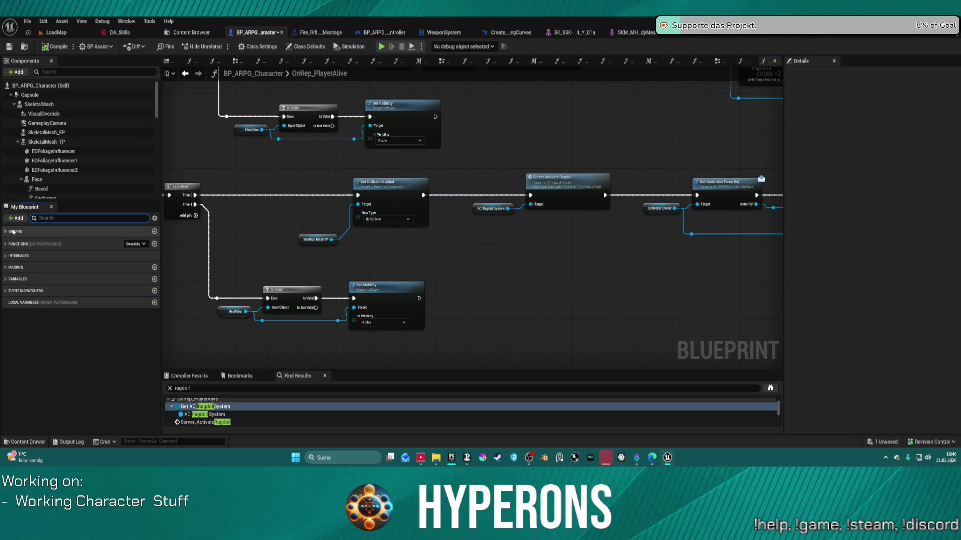
text(alive)
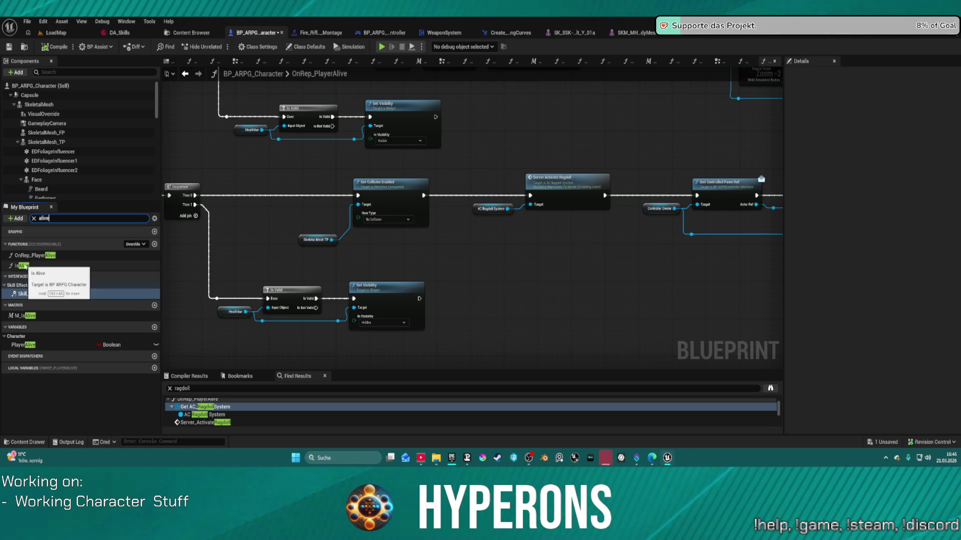
Step: Inspect IsAlive, open the M_IsAlive macro graph, and clear the 'alive' member filter
click(27, 268)
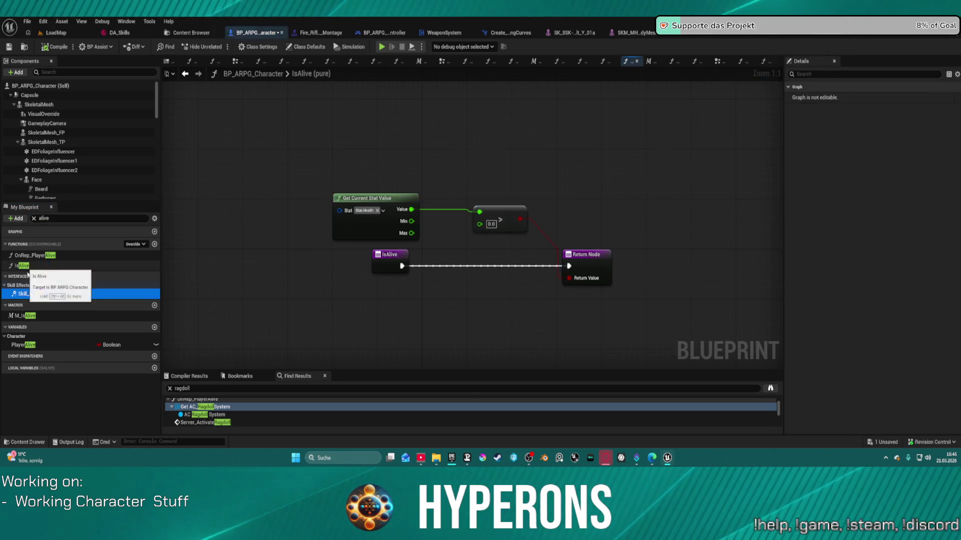
double_click(25, 317)
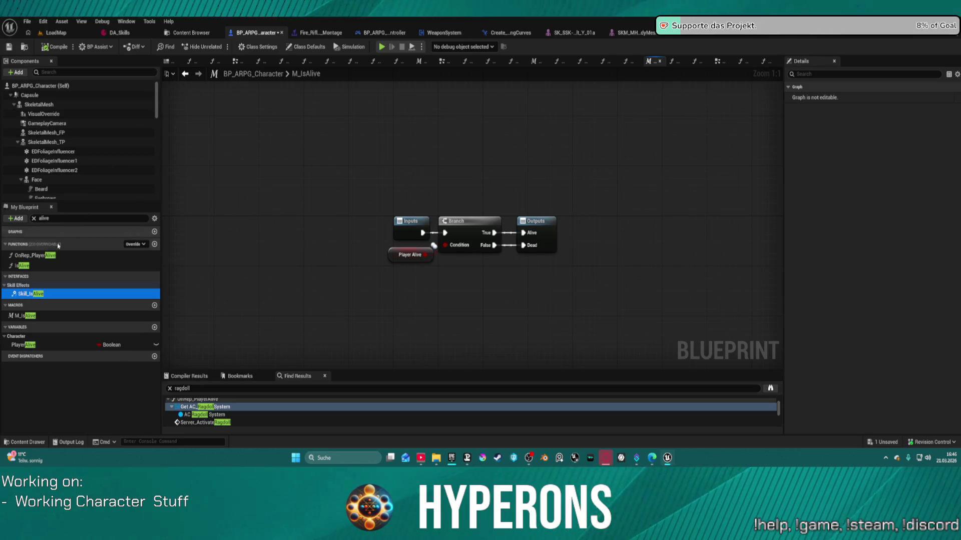
click(34, 219)
text(spawn)
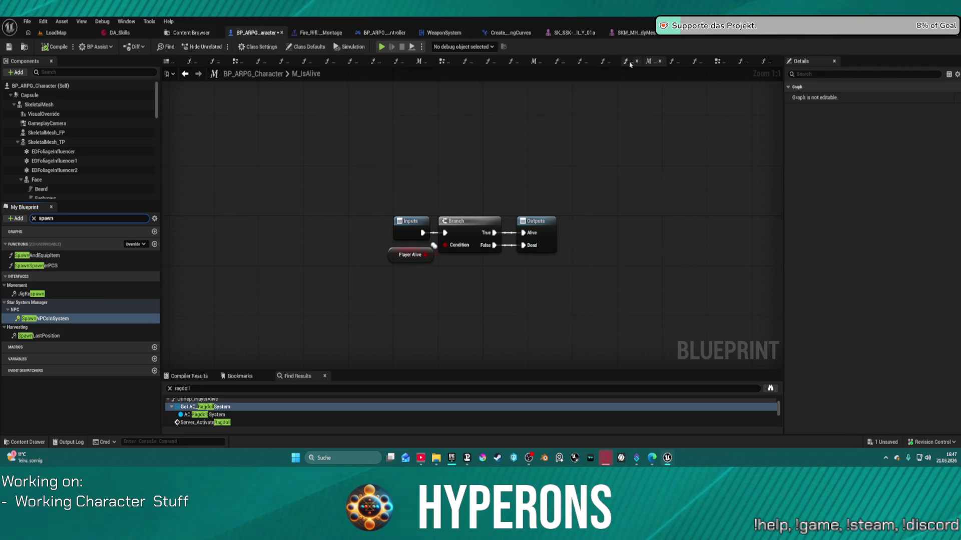
Step: Browse the EventGraph's comment groups to the Spawn companion section, then switch to the OnDamageTaken graph
click(718, 60)
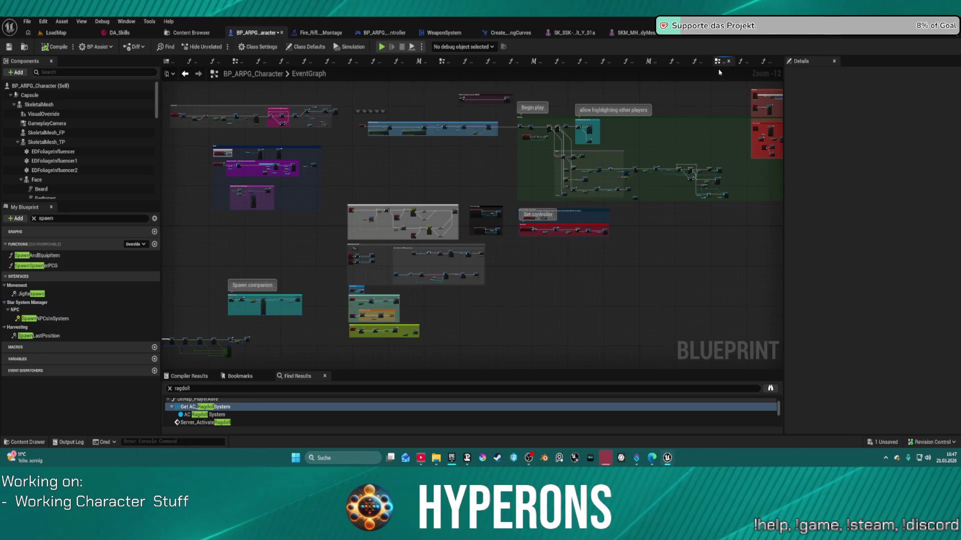
scroll(527, 275, up, 7)
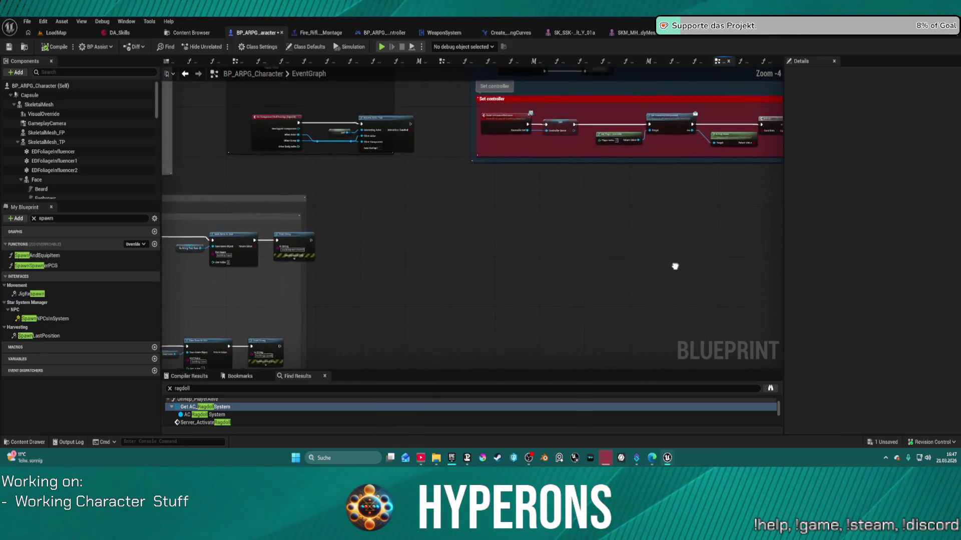
drag(344, 70, 332, 144)
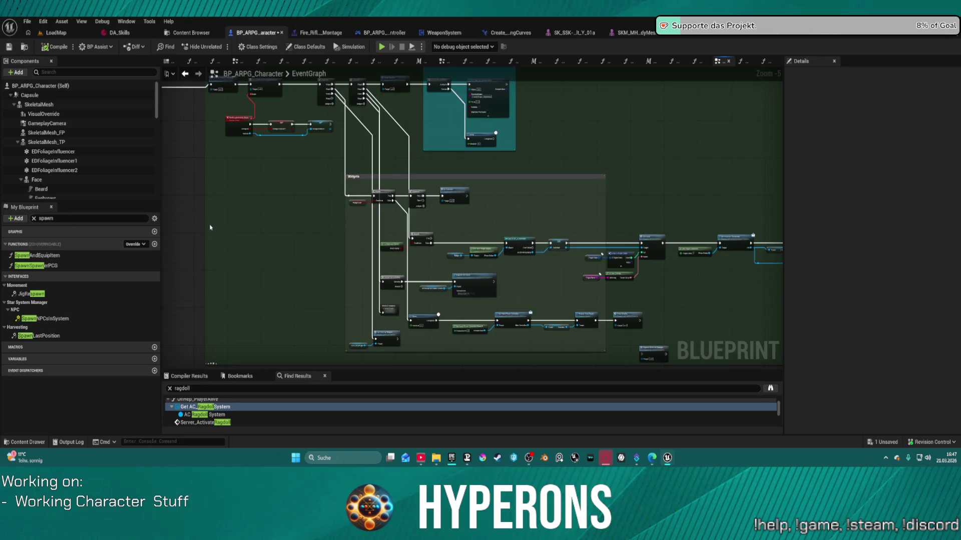
scroll(210, 227, down, 4)
drag(210, 227, 602, 95)
scroll(500, 250, up, 6)
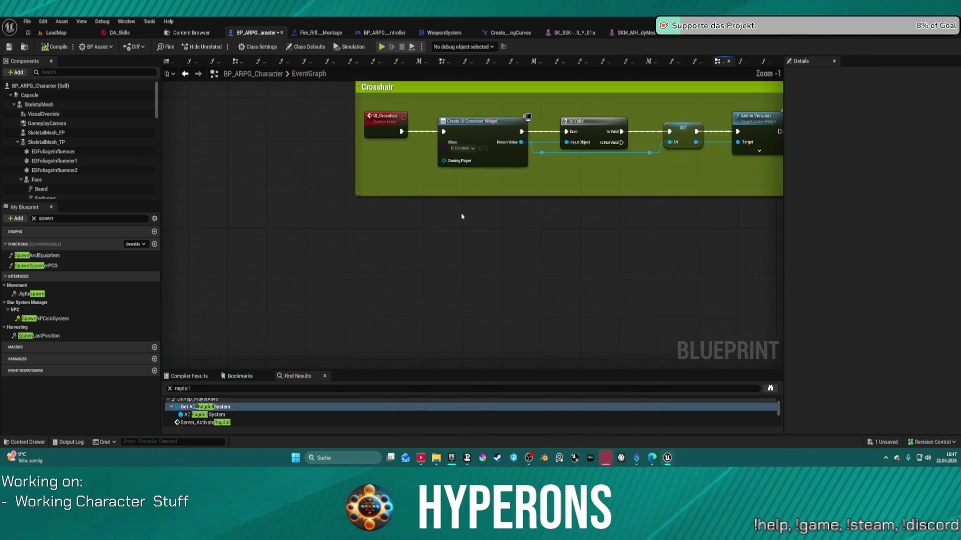
scroll(500, 351, down, 3)
mouse_move(500, 350)
mouse_down()
mouse_move(731, 356)
mouse_move(731, 180)
mouse_move(731, 221)
mouse_up()
scroll(604, 152, up, 4)
drag(604, 152, 618, 224)
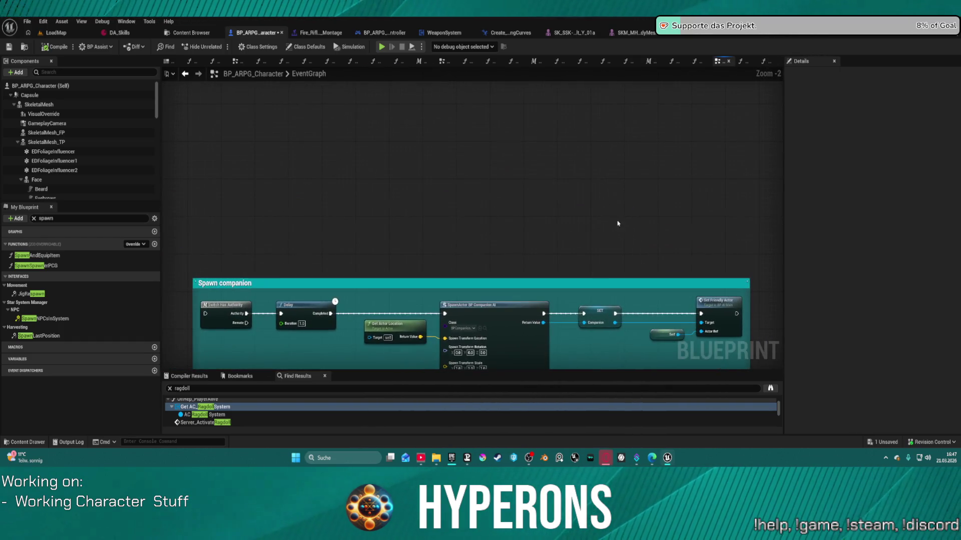
click(694, 62)
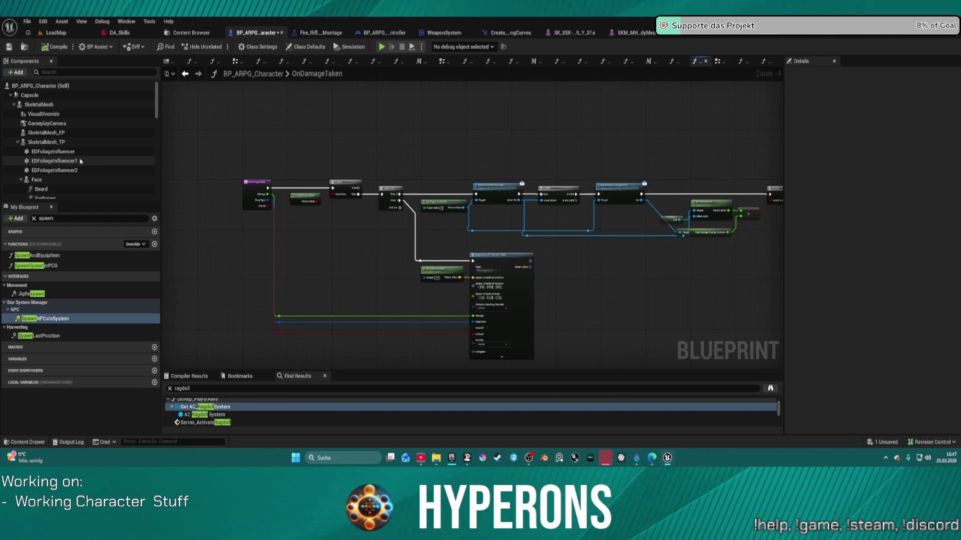
Step: Clear the spawn filter from the My Blueprint list and expand the Functions category
scroll(95, 168, down, 10)
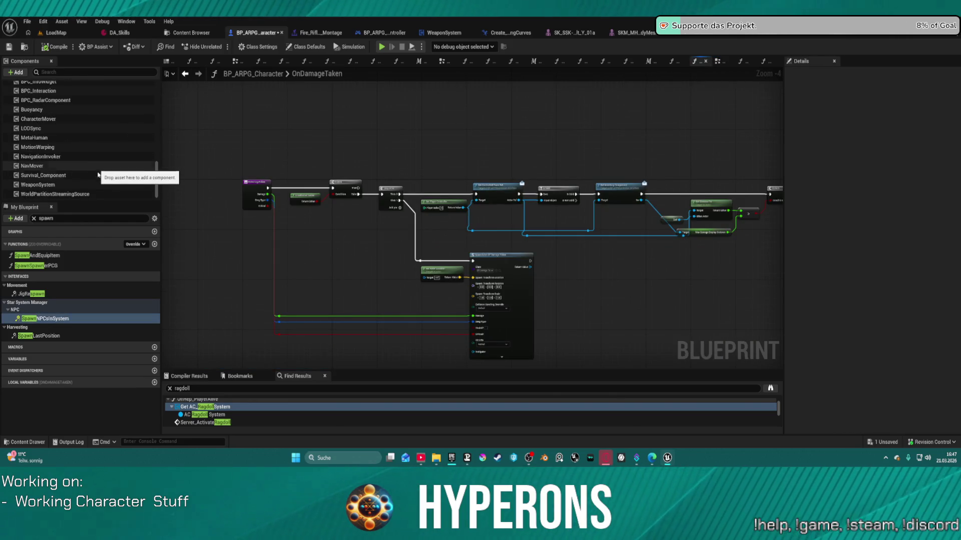
drag(96, 200, 95, 209)
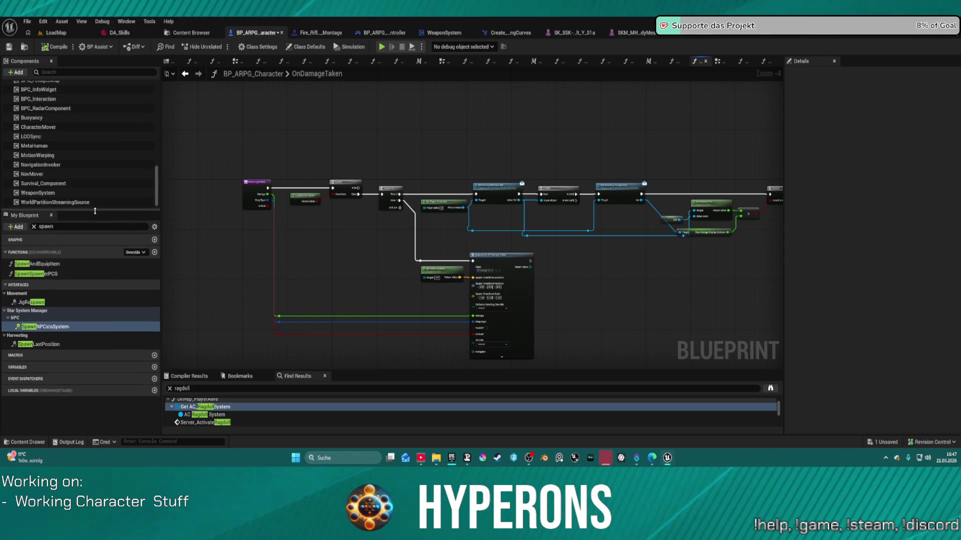
click(33, 226)
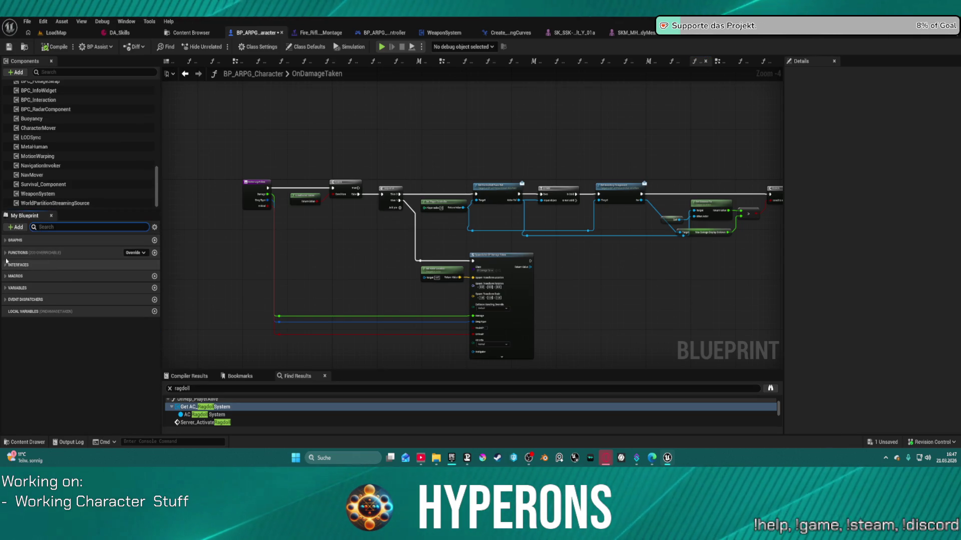
click(40, 253)
Step: Scroll through BP_ARPG_Character's complete list of functions
scroll(70, 359, down, 2)
scroll(70, 358, down, 10)
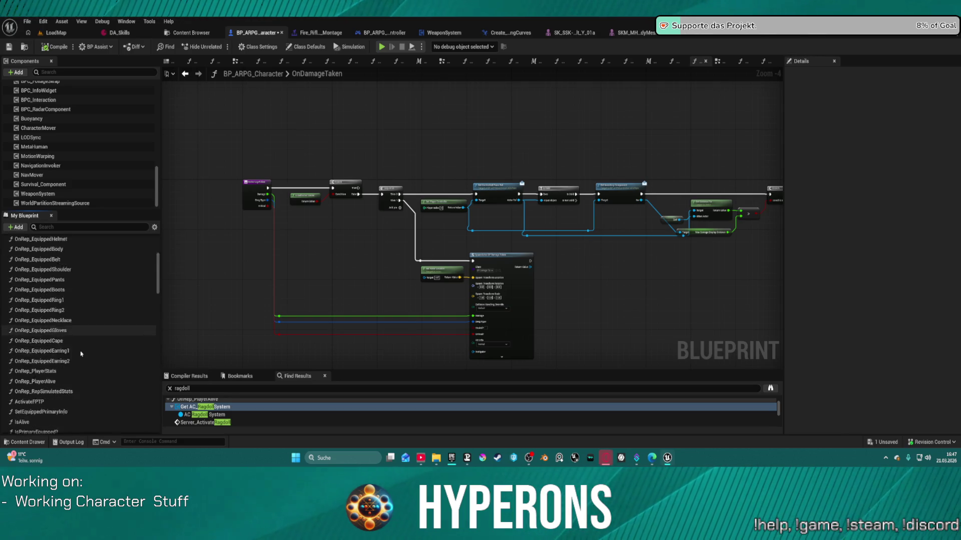
scroll(65, 300, up, 2)
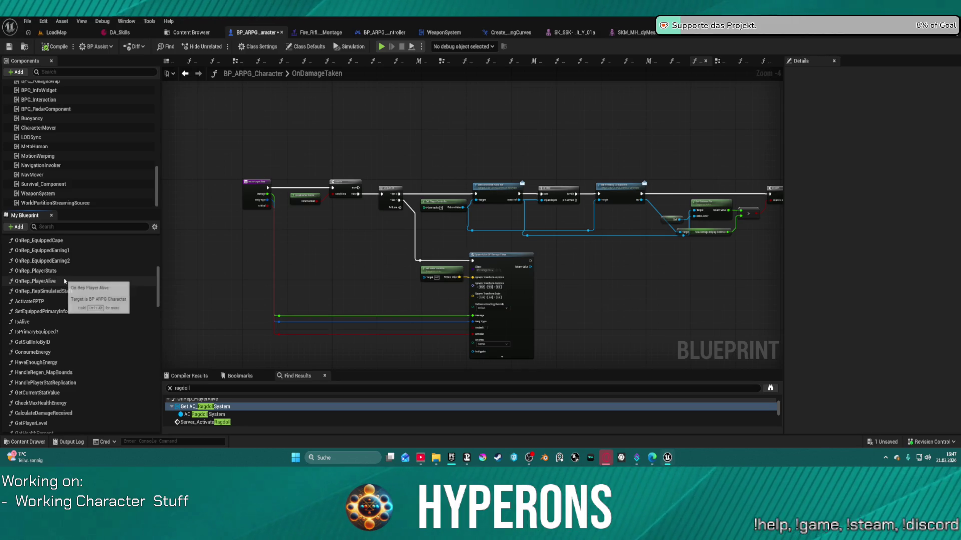
scroll(92, 290, down, 4)
scroll(95, 295, down, 4)
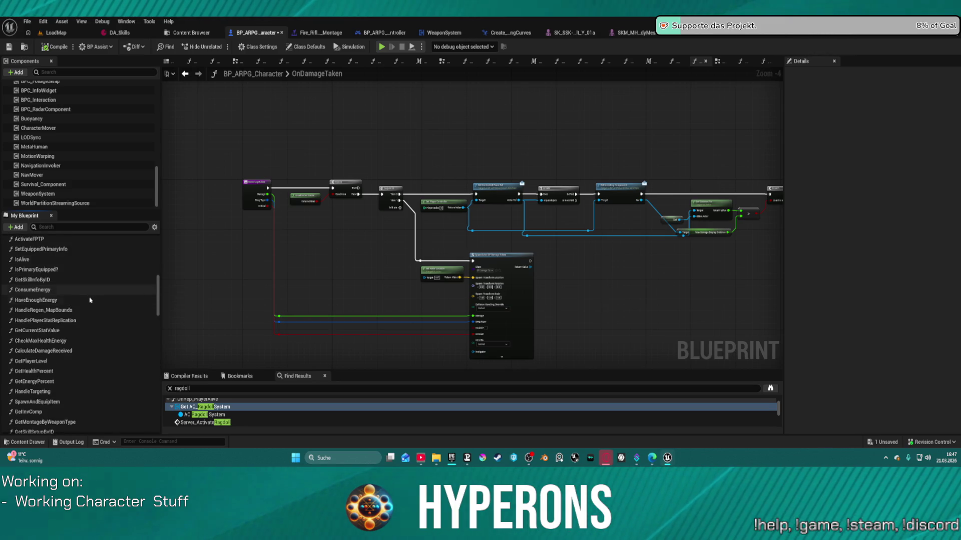
scroll(65, 357, down, 6)
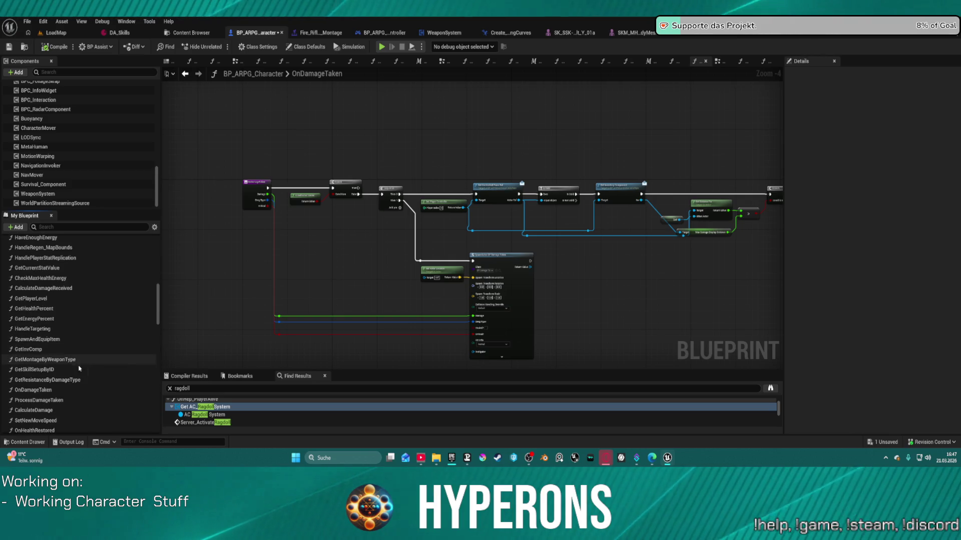
scroll(100, 376, down, 2)
scroll(98, 380, down, 4)
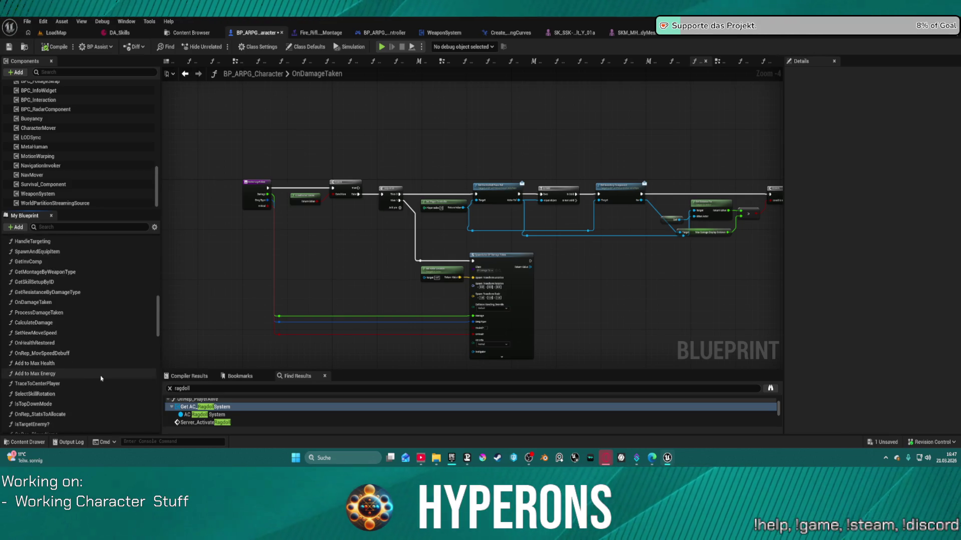
scroll(93, 387, down, 6)
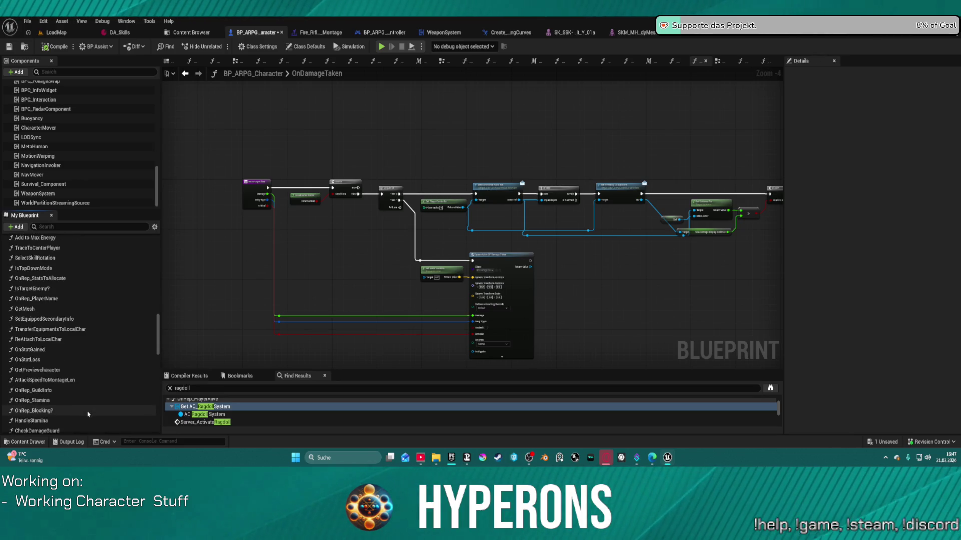
scroll(80, 425, down, 4)
scroll(77, 432, down, 5)
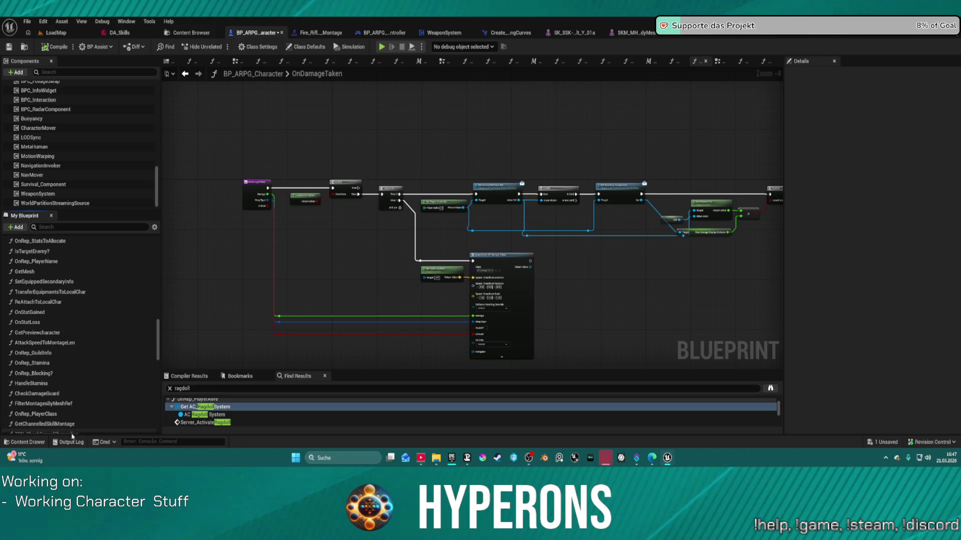
scroll(91, 403, down, 7)
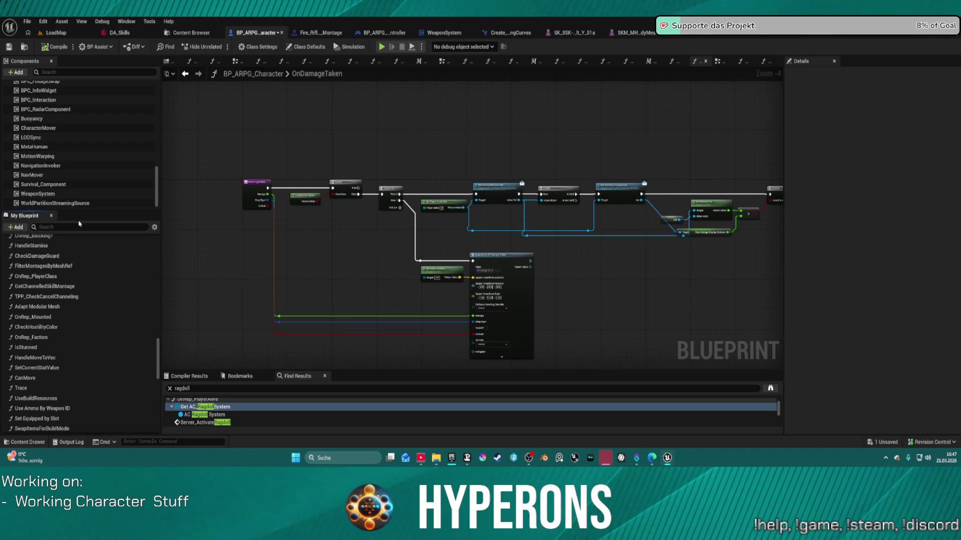
Step: Clear the member search and search the blueprint for 'playerstart' in Find Results
text(reset)
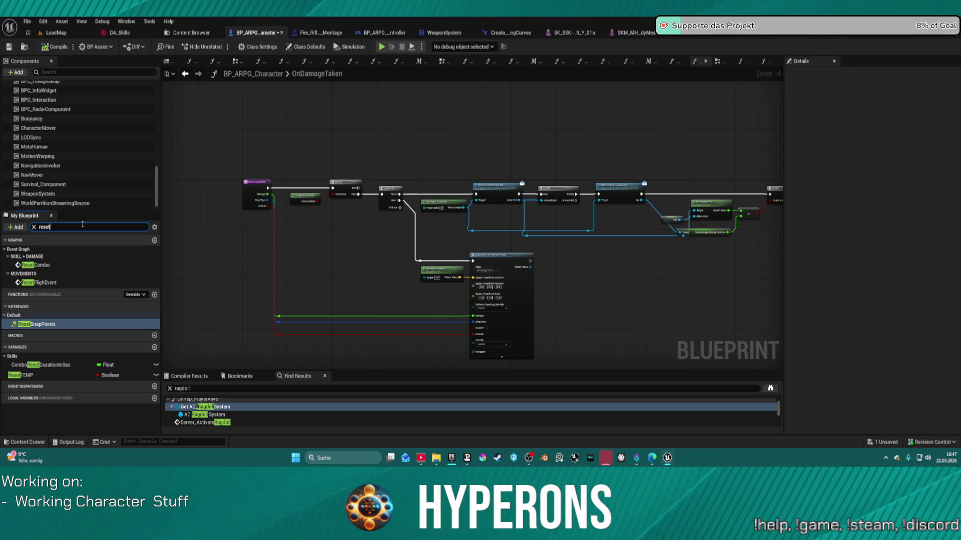
key(BackSpace)
key(BackSpace)
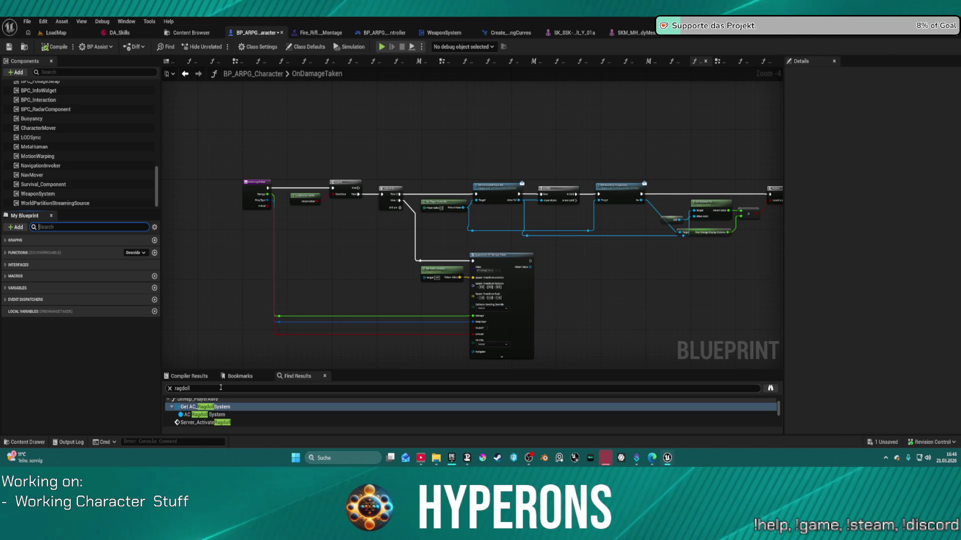
click(194, 389)
text(playerstart)
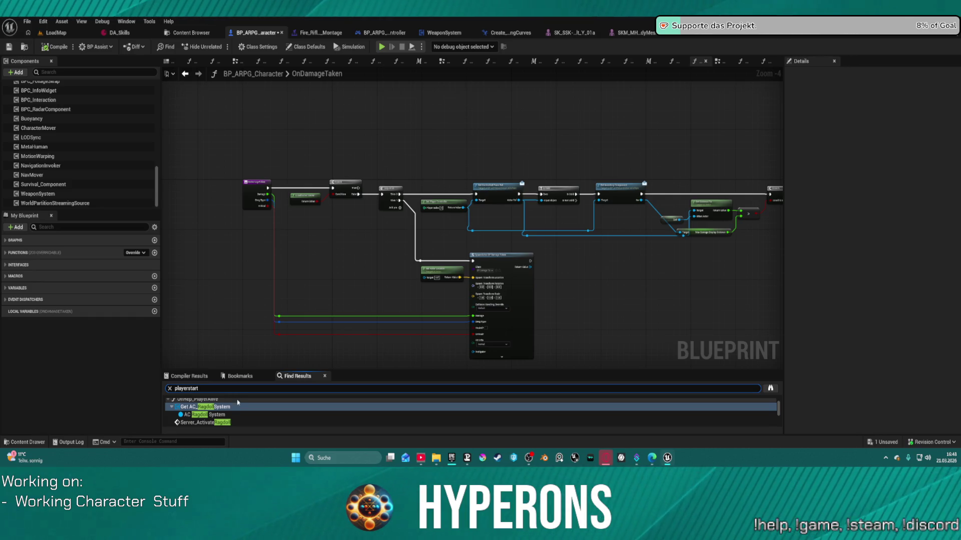
key(Return)
Step: Jump to JigRespawn's Get All Actors Of Class result and pan to its Register for Sense and Set Actor Location nodes
scroll(239, 413, down, 3)
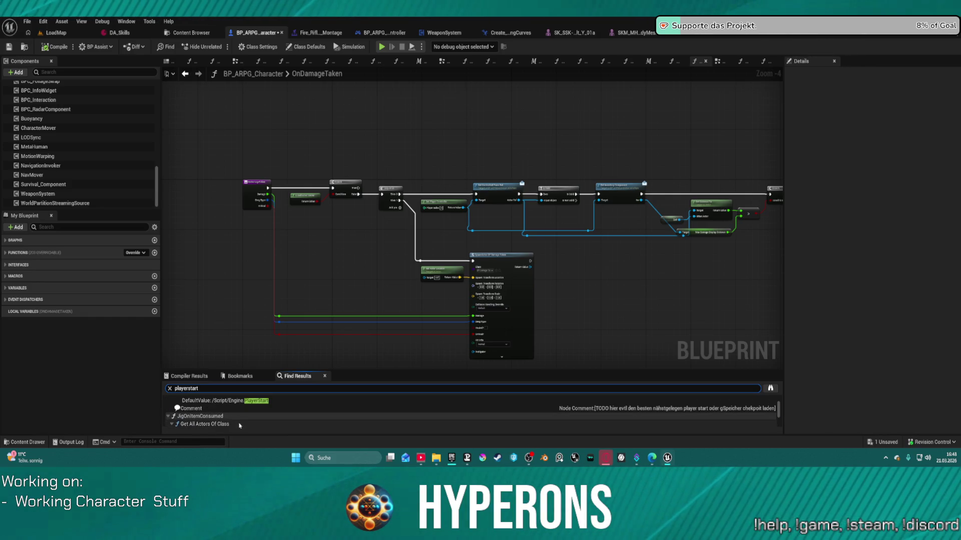
click(239, 424)
double_click(240, 425)
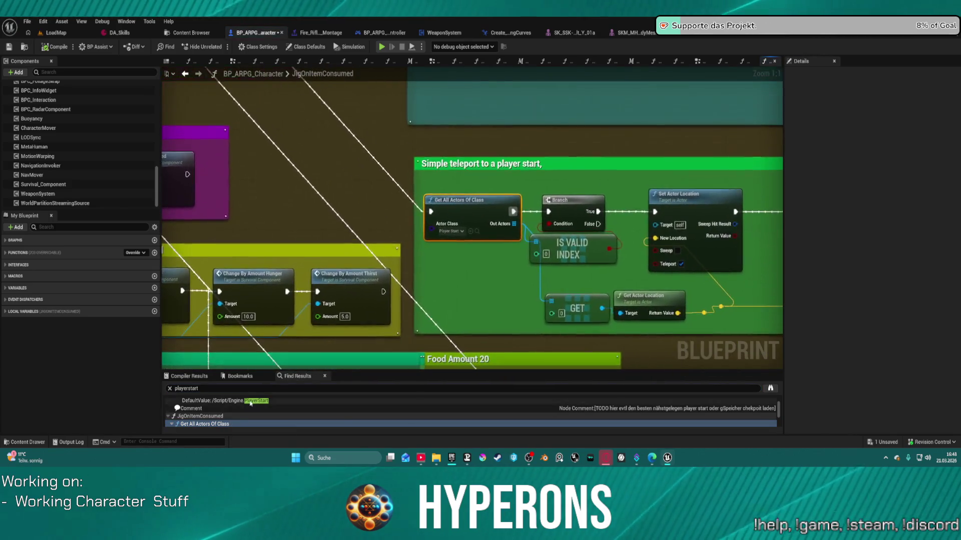
scroll(235, 411, up, 3)
click(221, 411)
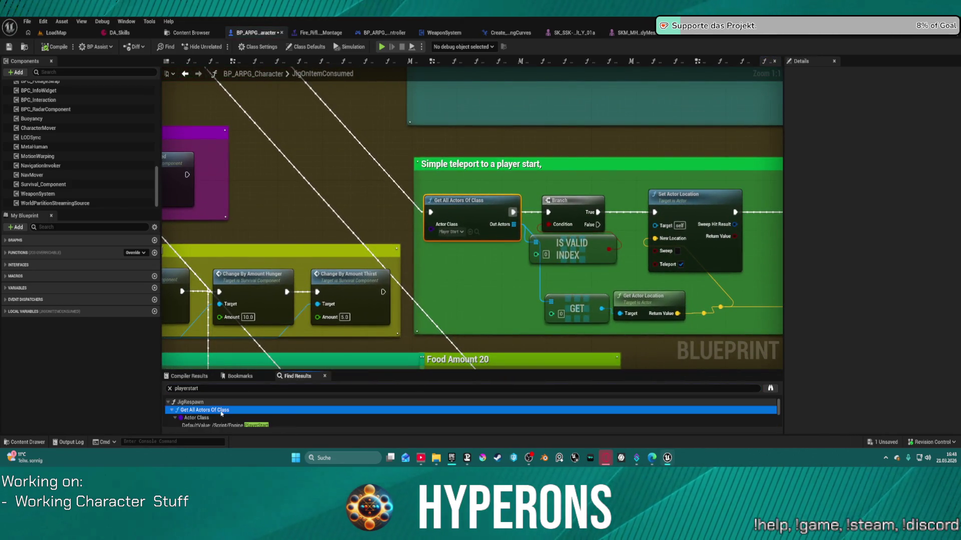
double_click(222, 412)
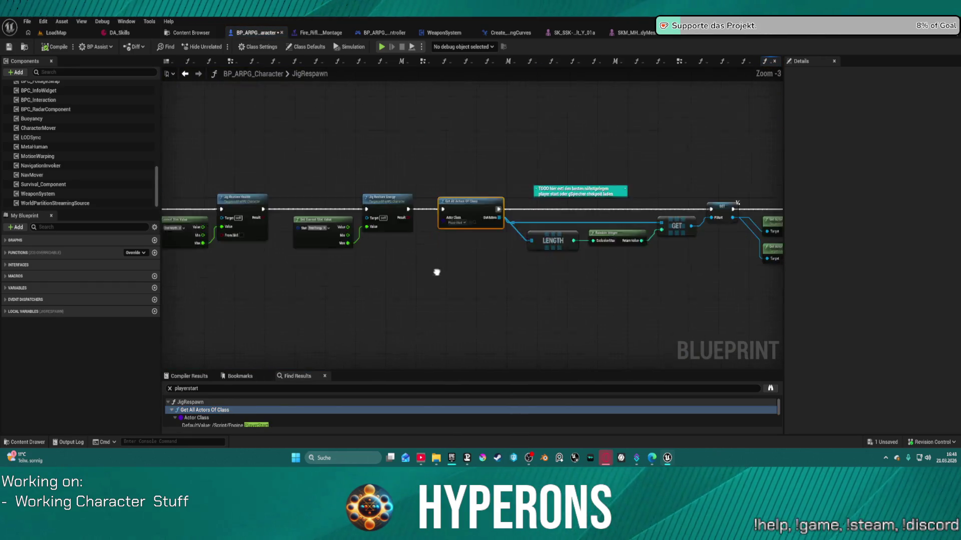
mouse_move(436, 272)
mouse_down()
mouse_move(445, 266)
mouse_move(515, 294)
mouse_up()
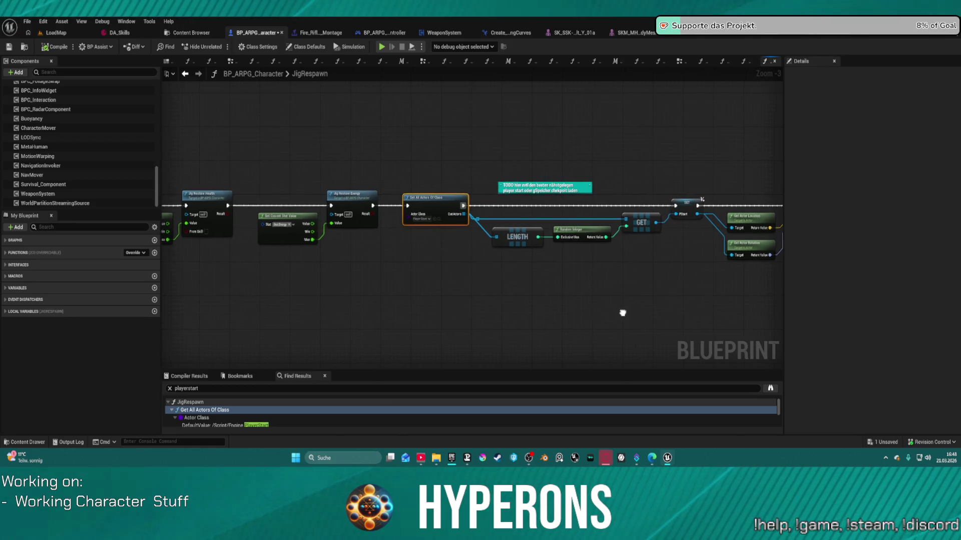
mouse_move(622, 313)
mouse_down()
mouse_move(247, 283)
mouse_move(543, 251)
mouse_move(488, 243)
mouse_up()
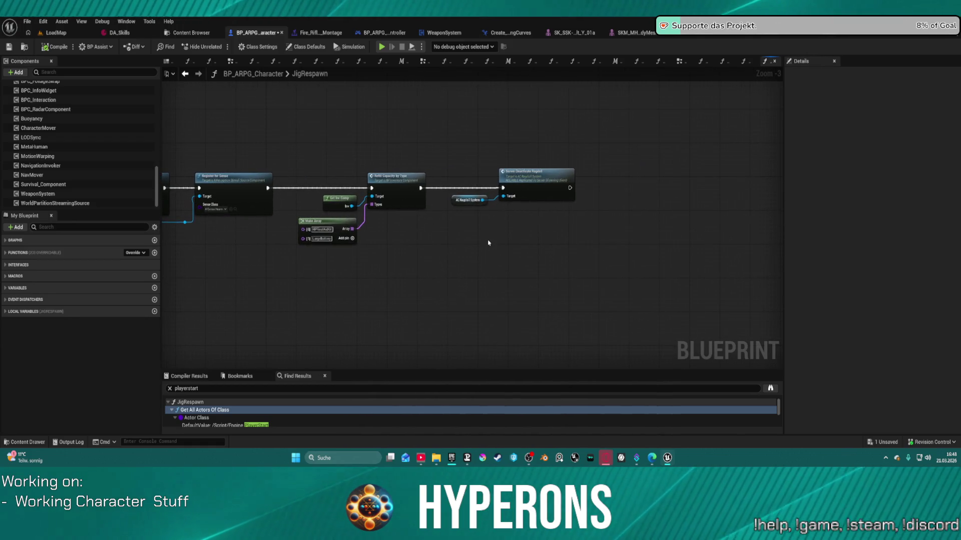
mouse_move(333, 218)
mouse_down()
mouse_move(489, 189)
mouse_move(453, 131)
mouse_up()
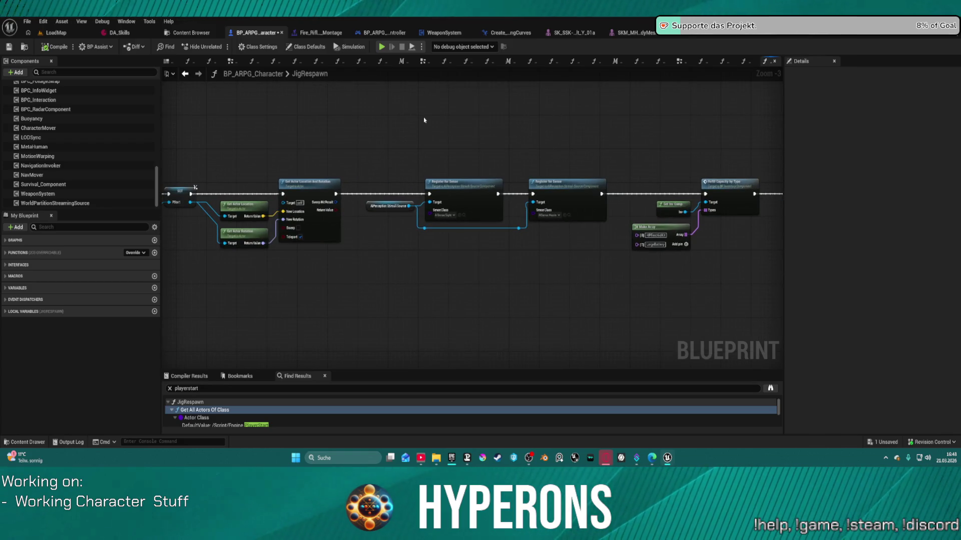
Step: Paste Set Collision Enabled after Set Actor Location in JigRespawn with Query and Physics, then compile
key(ctrl+v)
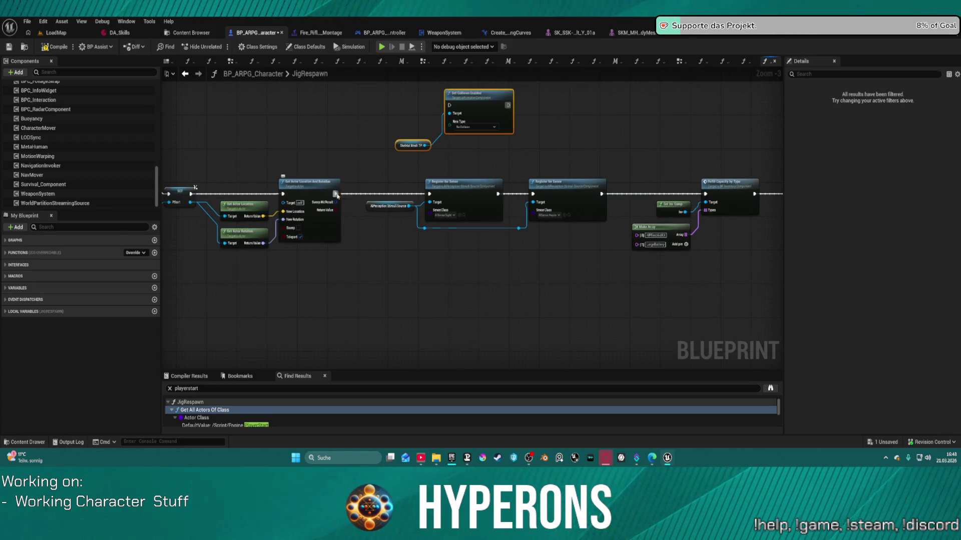
mouse_move(336, 193)
mouse_down()
mouse_move(450, 128)
mouse_move(449, 105)
mouse_up()
mouse_move(509, 112)
mouse_down()
mouse_move(509, 124)
mouse_move(433, 164)
mouse_move(434, 196)
mouse_up()
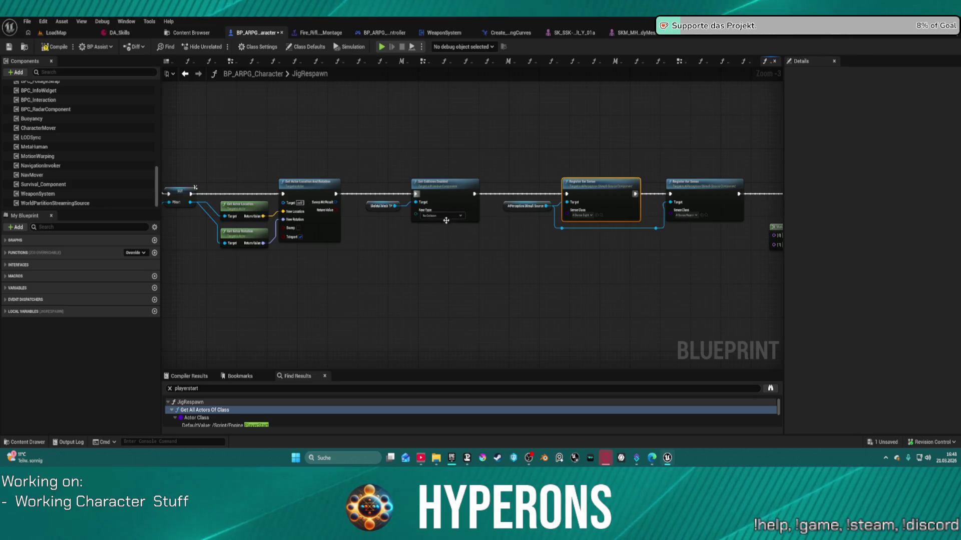
click(445, 216)
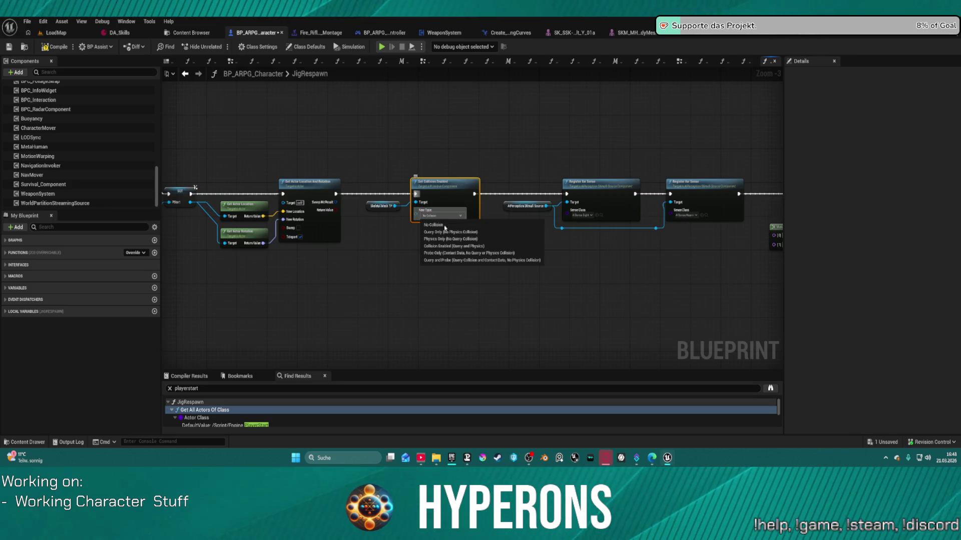
click(468, 246)
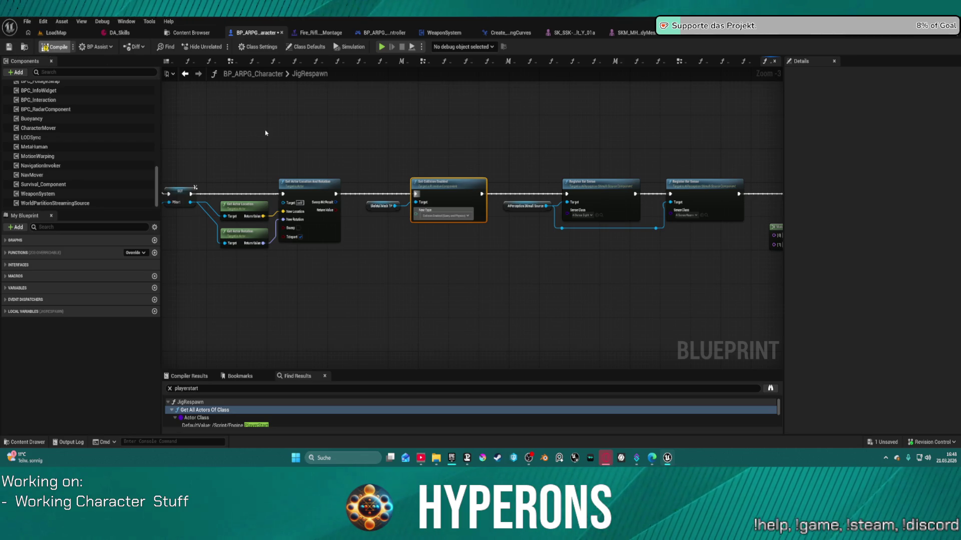
key(F7)
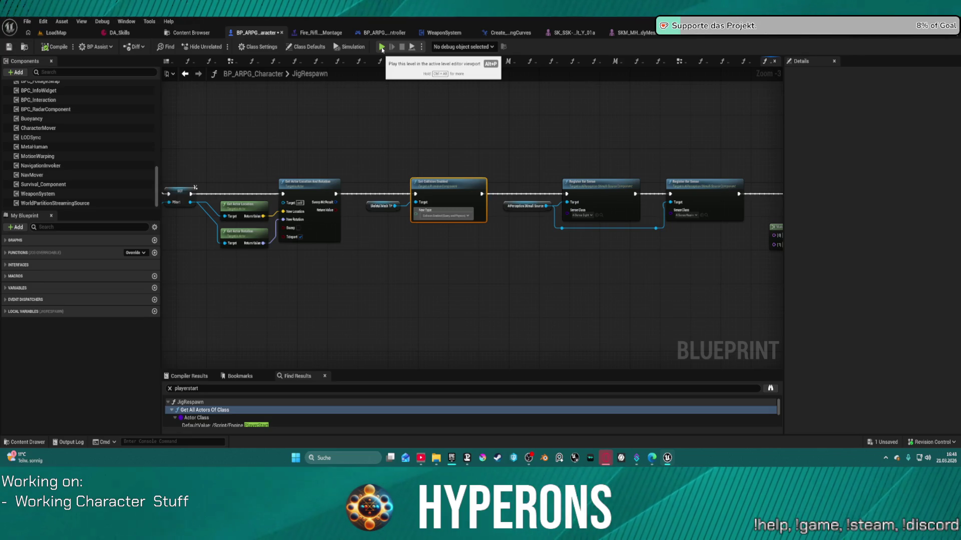
Step: Save BP_ARPG_Character and start a Play in Editor test despite the compile-errors prompt
click(374, 129)
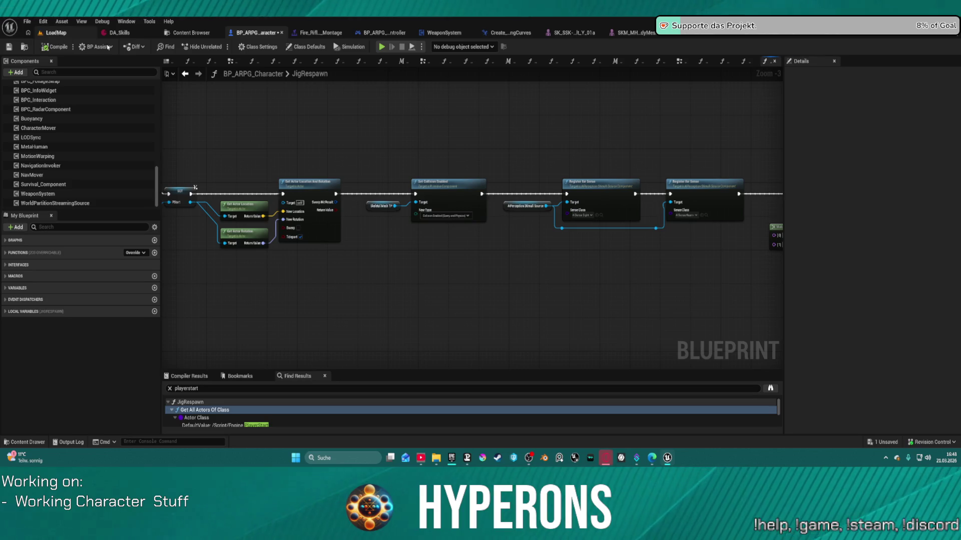
key(ctrl+s)
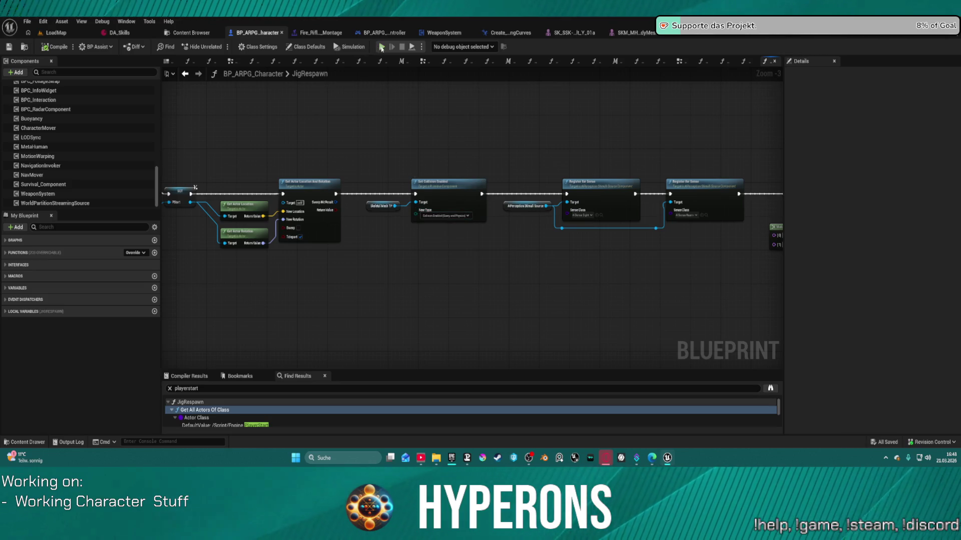
click(382, 47)
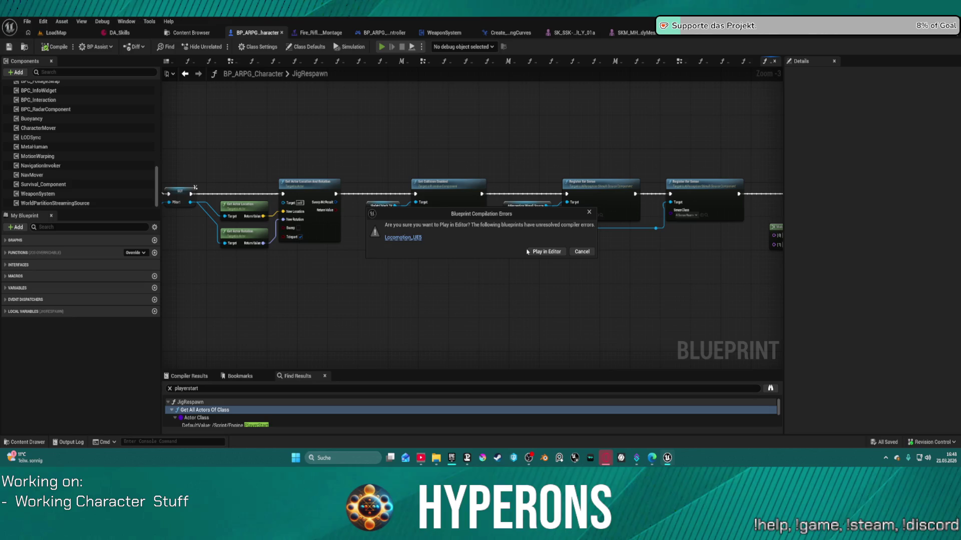
click(548, 252)
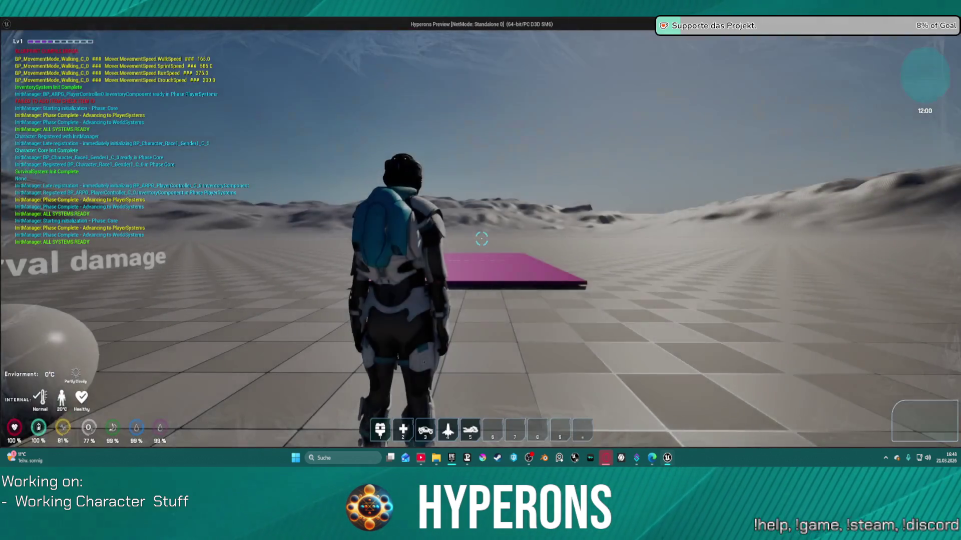
Step: Die on the purple platform twice and respawn the character three times
key(w)
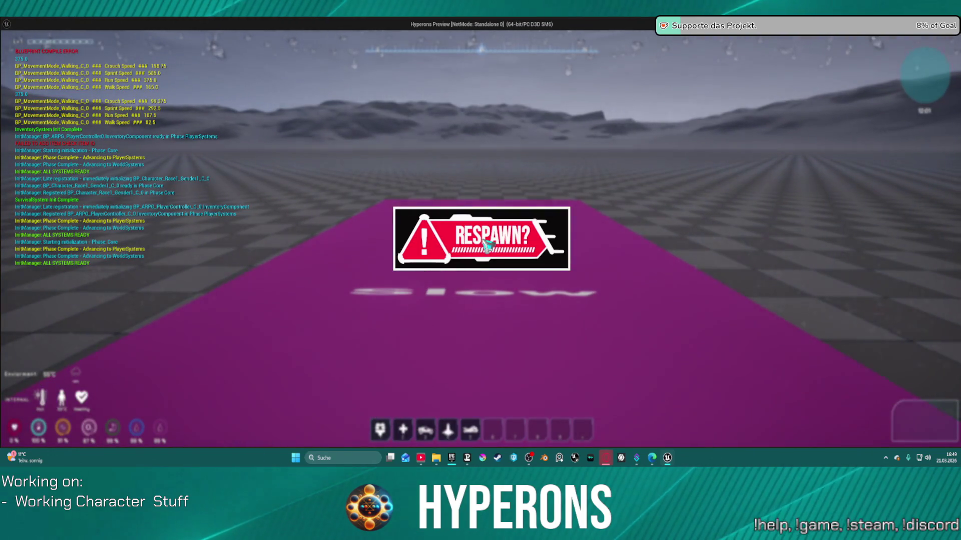
click(486, 246)
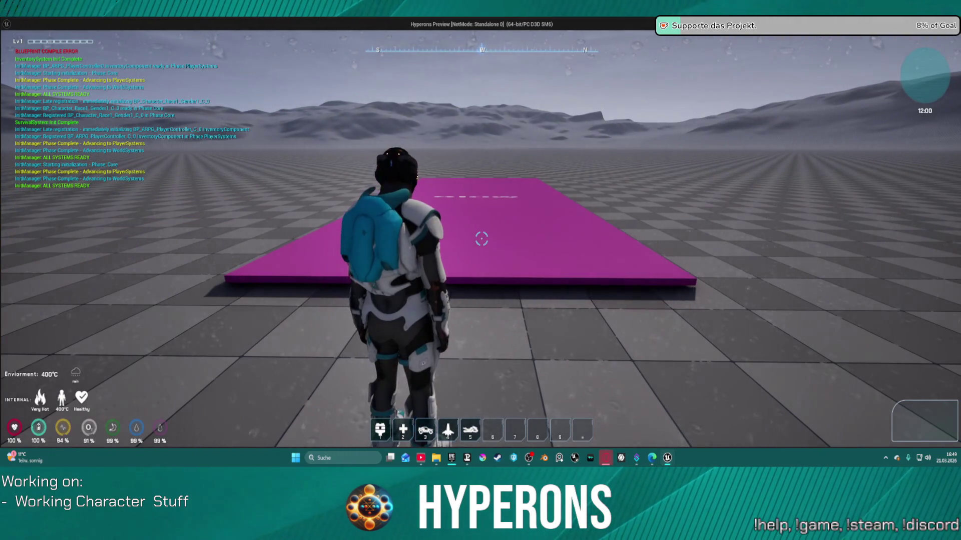
key(w)
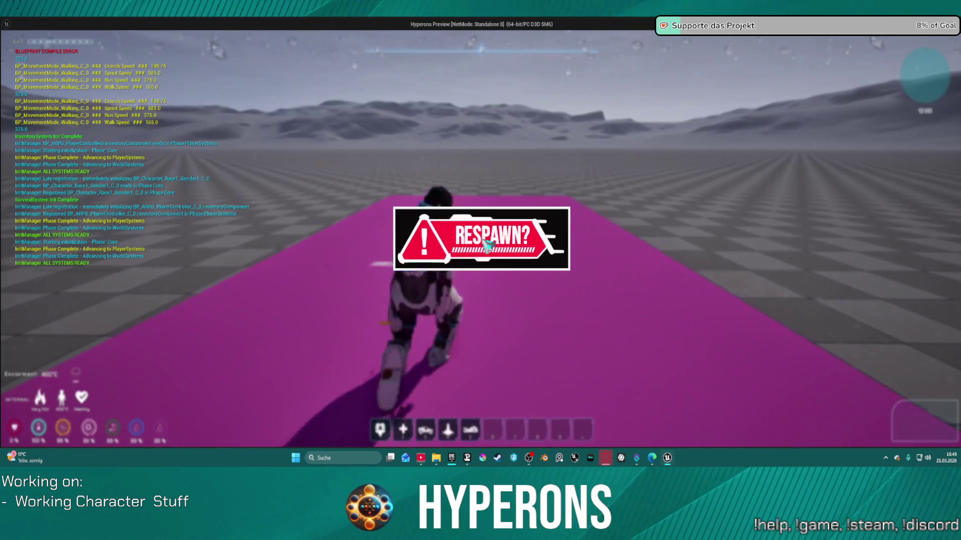
click(486, 246)
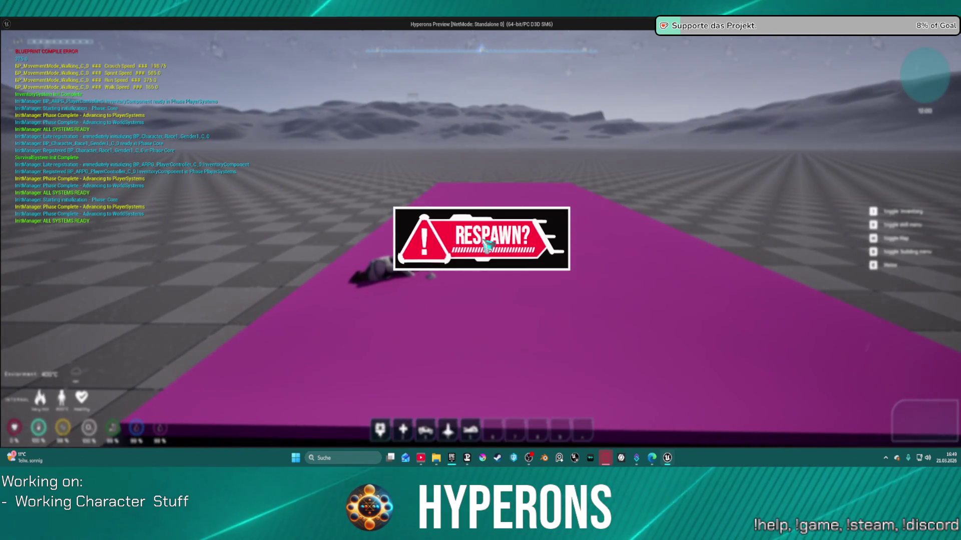
click(486, 246)
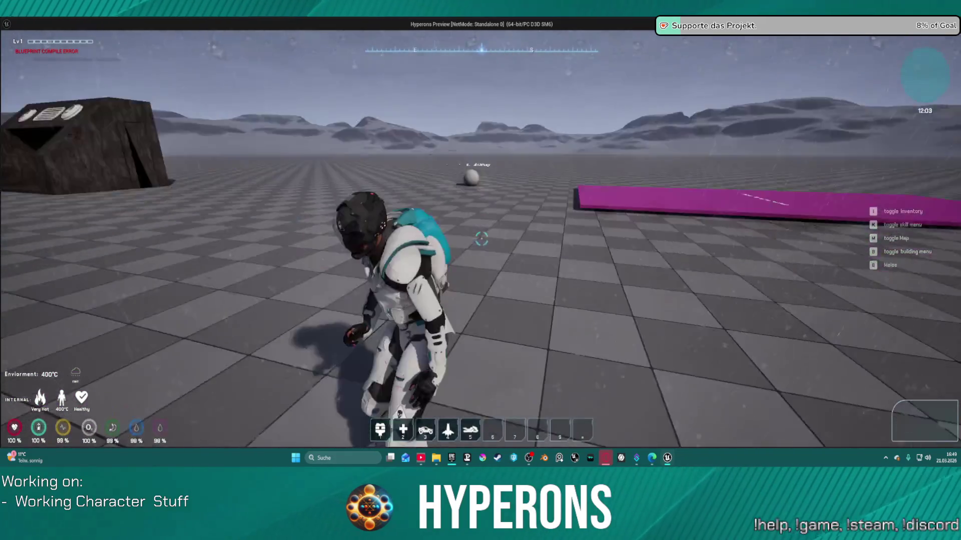
Step: Walk past the damage sphere back onto the purple platform, die, and respawn again
key(w)
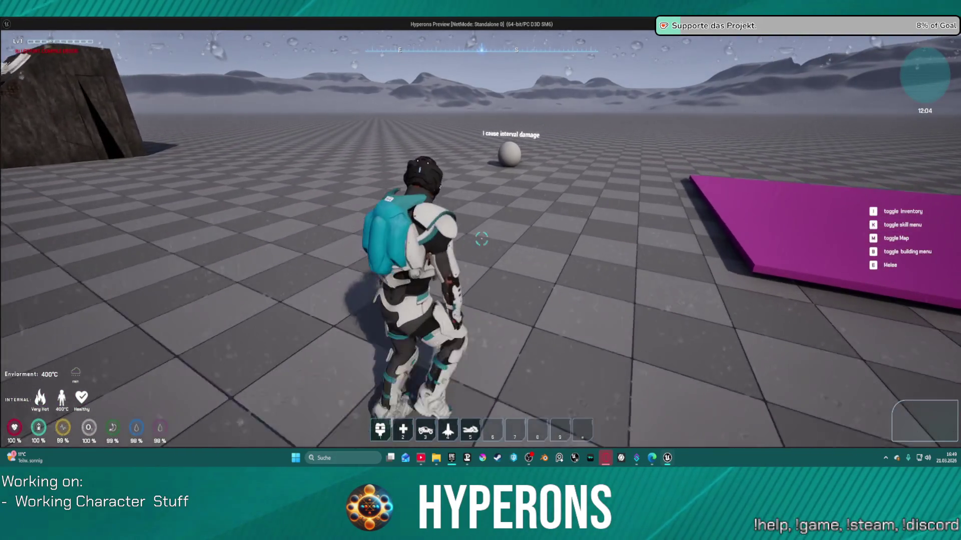
key(w)
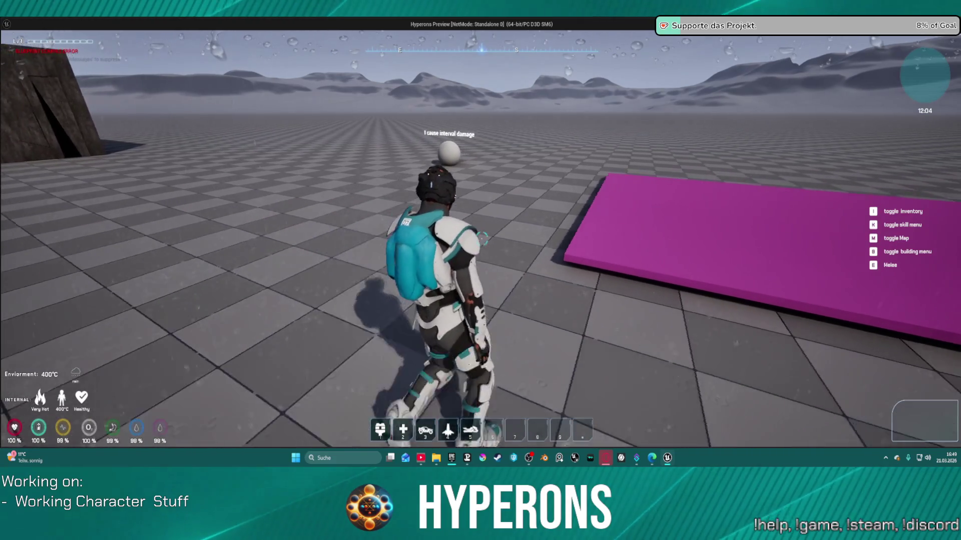
key(w)
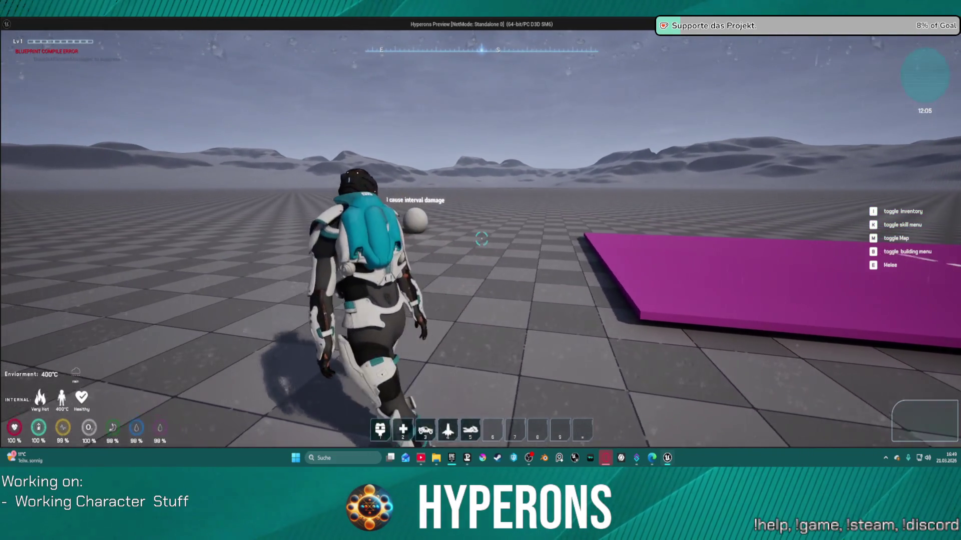
key(w)
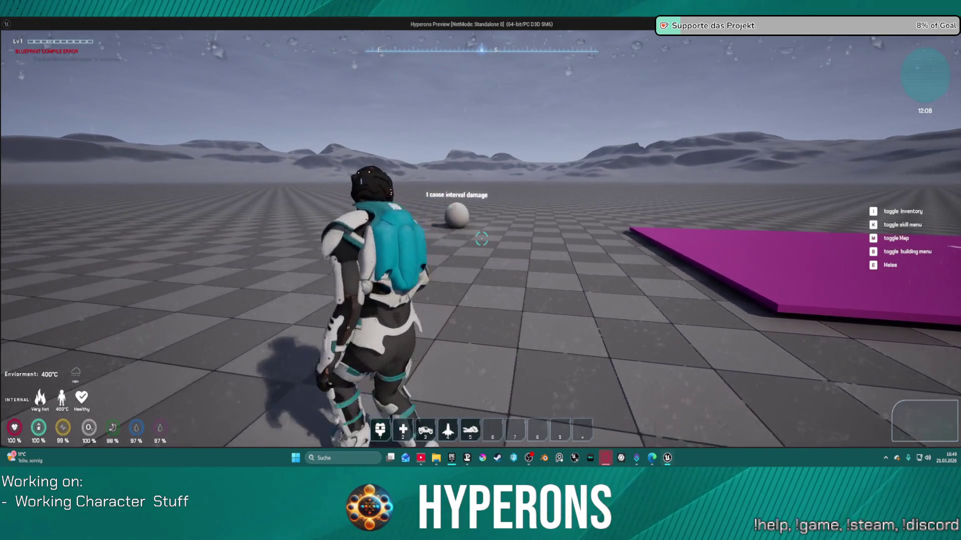
key(w)
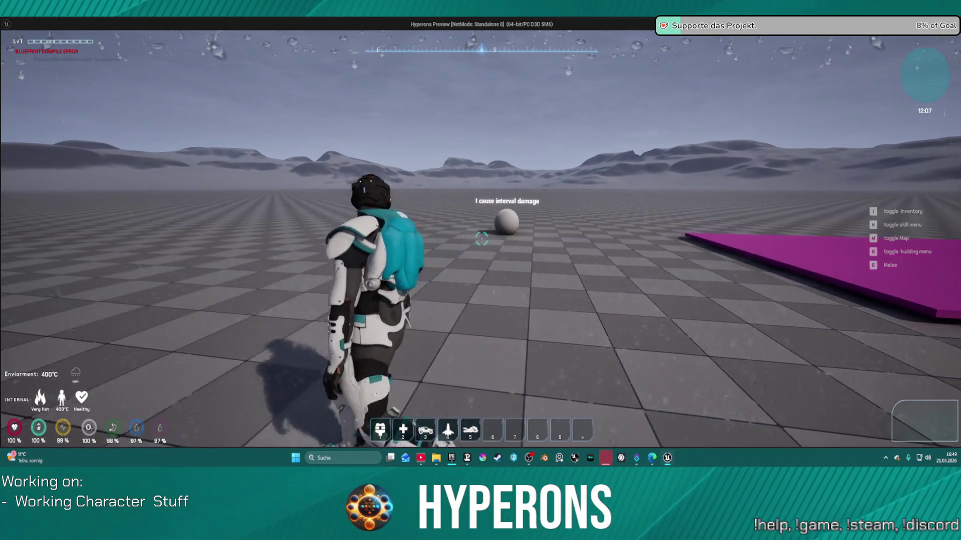
key(w)
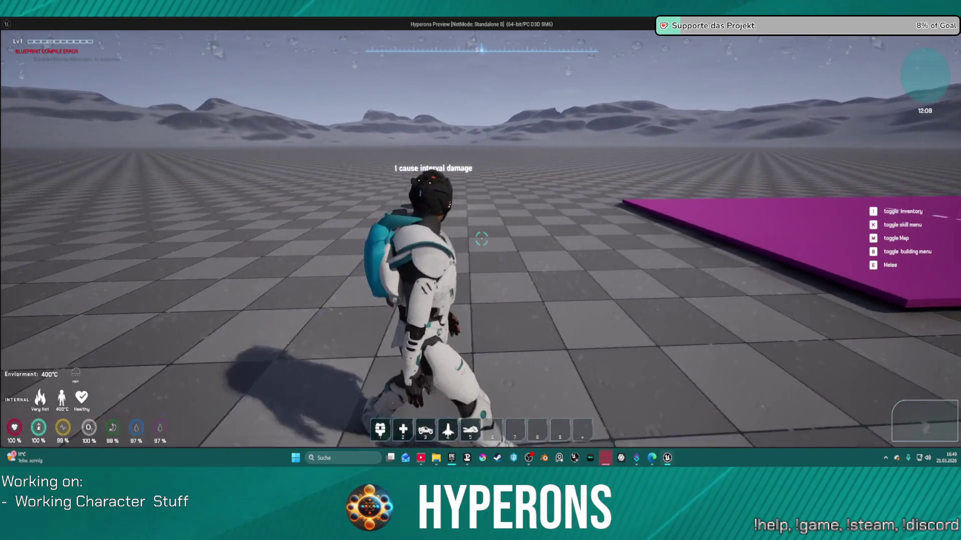
key(w)
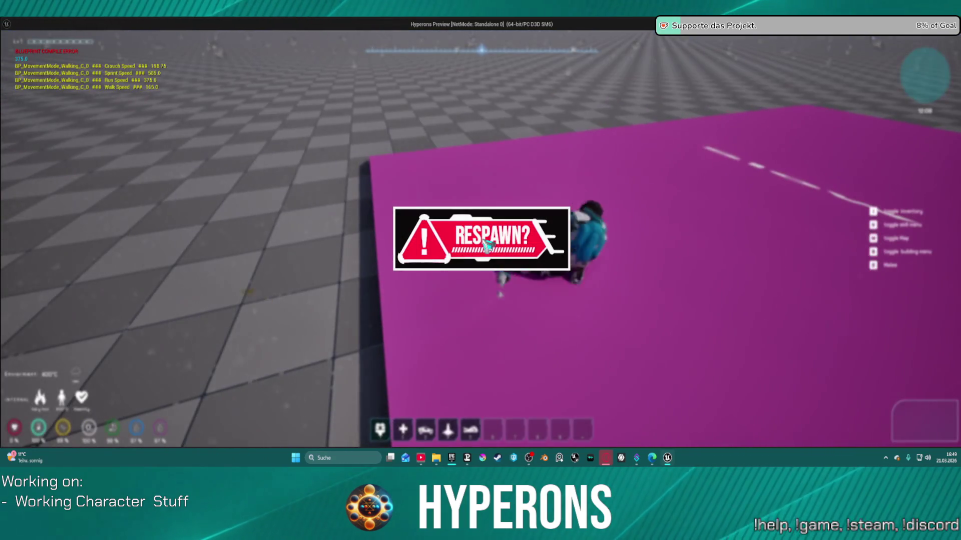
click(488, 248)
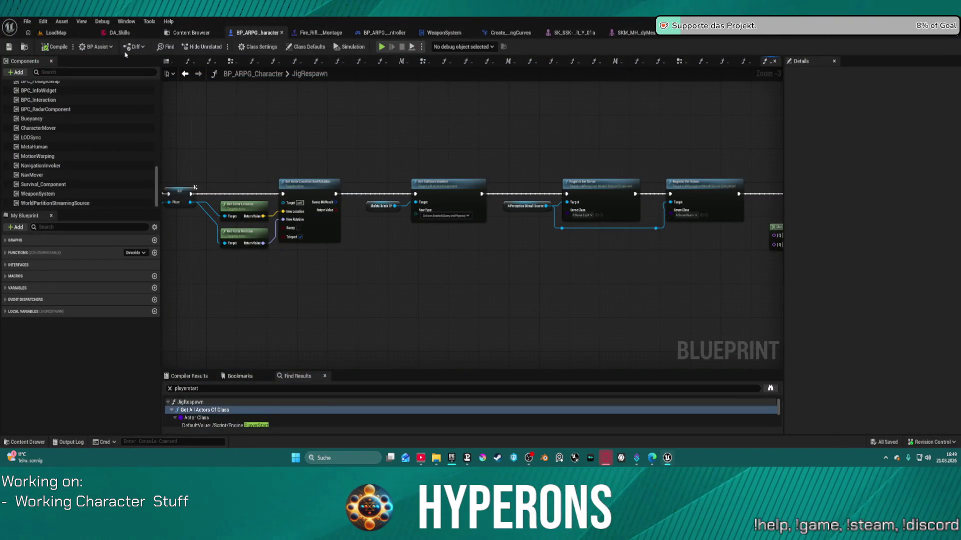
Step: In LoadMap, select the pink damage platform and open its BP_Skilleffect_TestActor blueprint
click(70, 35)
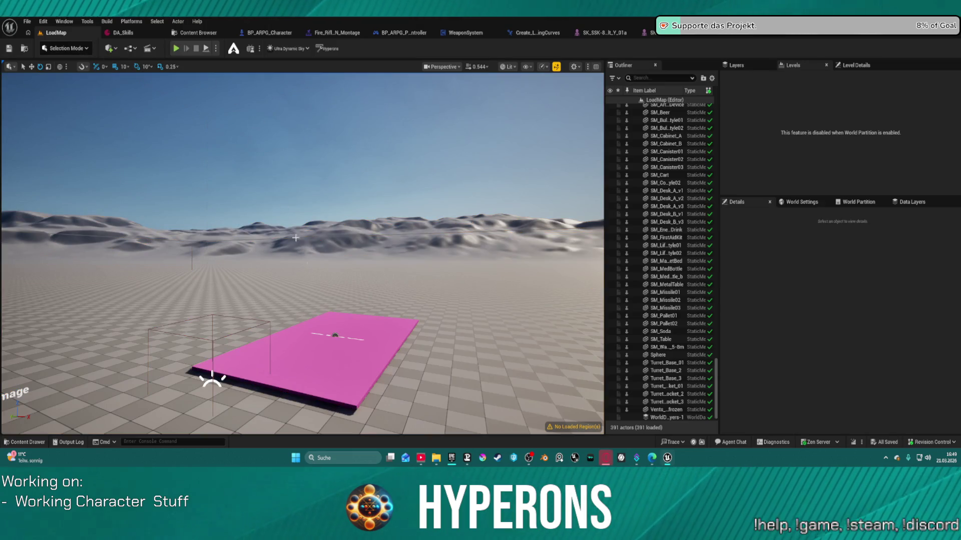
click(398, 334)
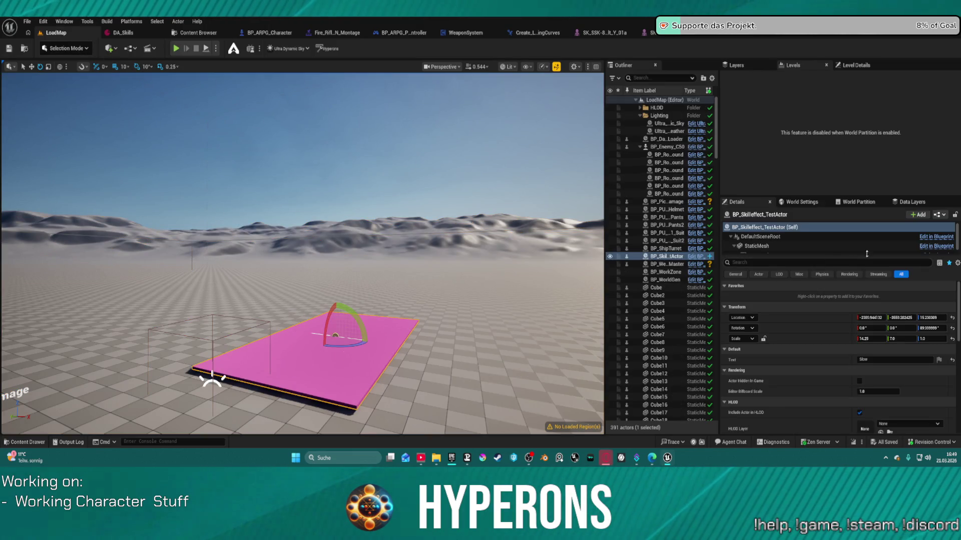
click(934, 239)
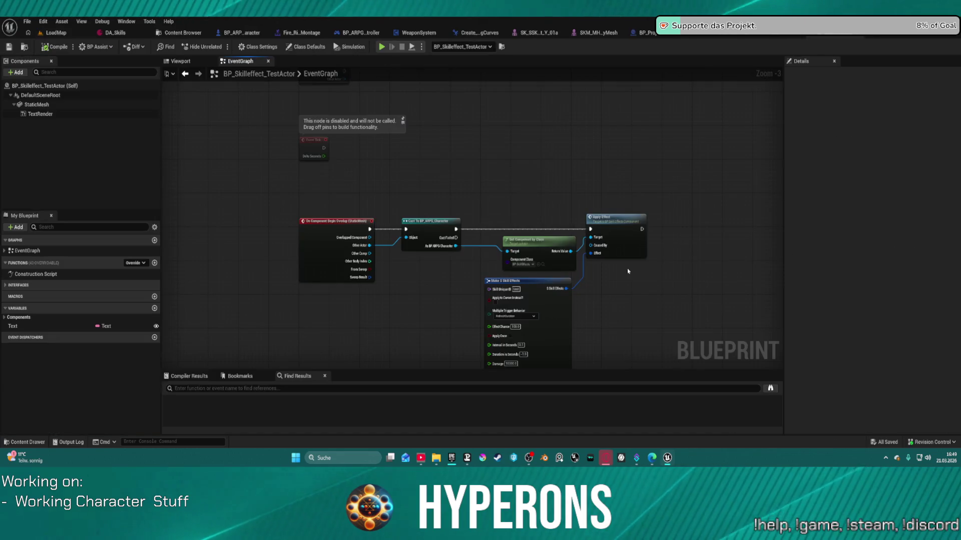
scroll(559, 291, up, 3)
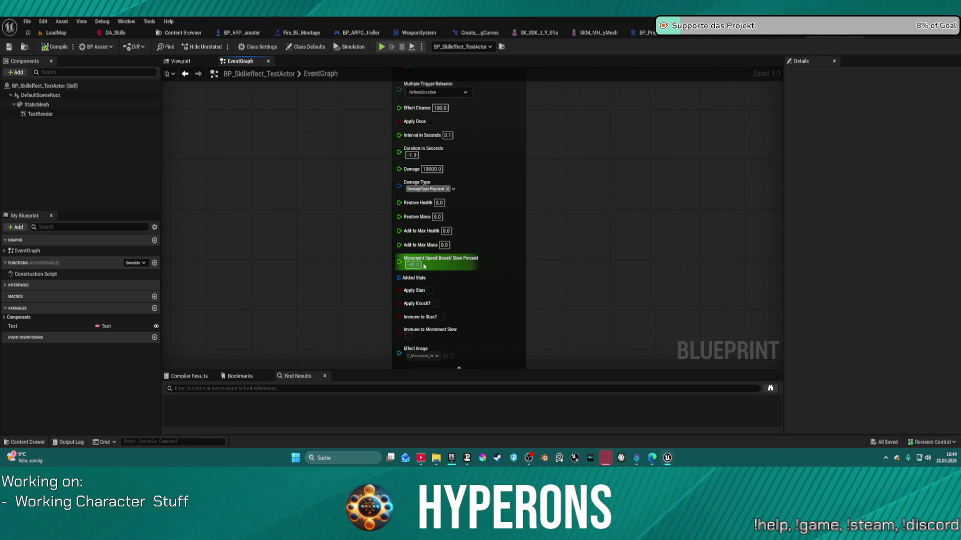
Step: Change the Make S Skill Effects Damage value from 10000.0 to 0.0
click(418, 265)
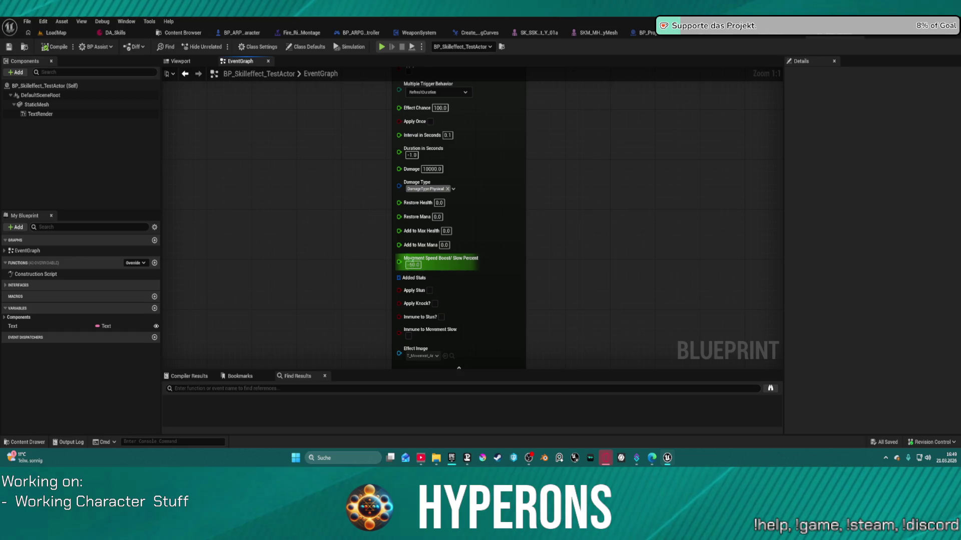
drag(494, 157, 498, 177)
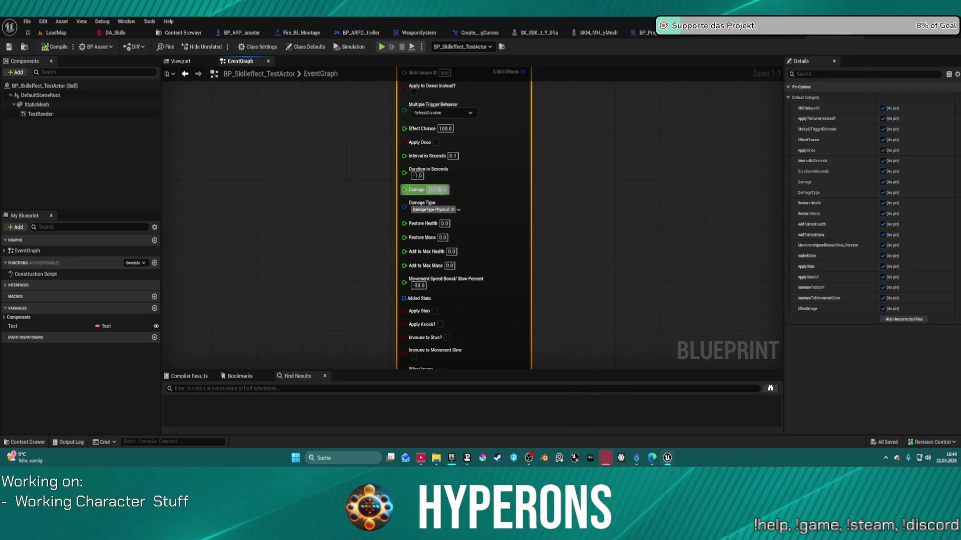
text(0)
key(Return)
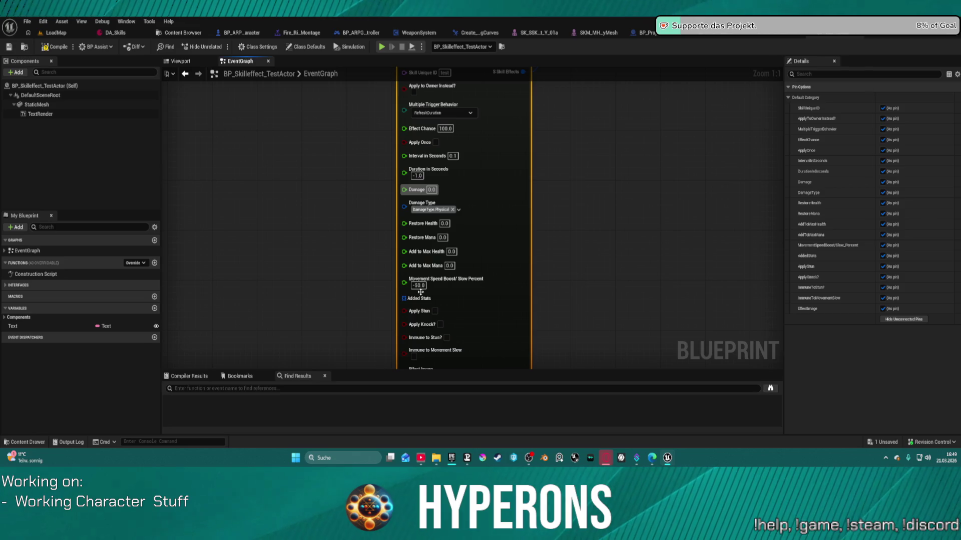
click(419, 286)
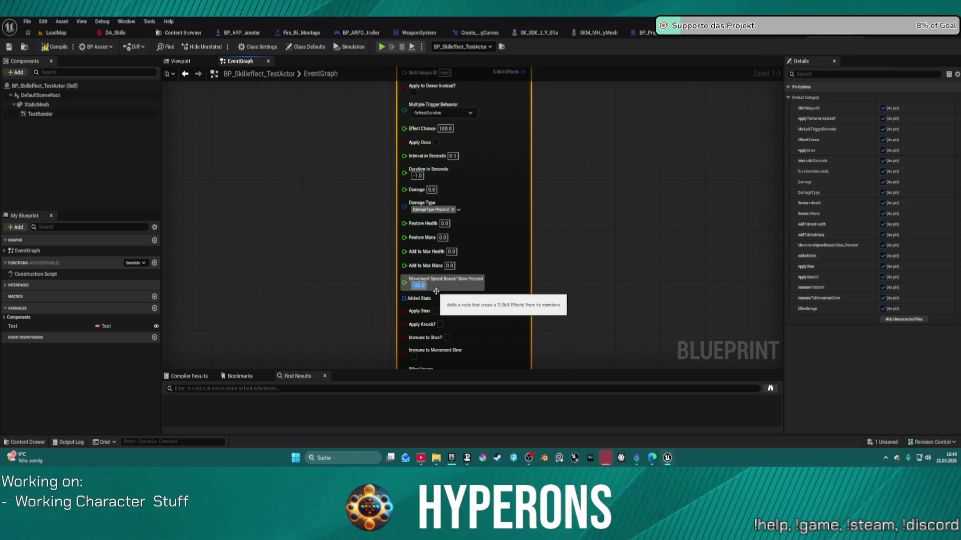